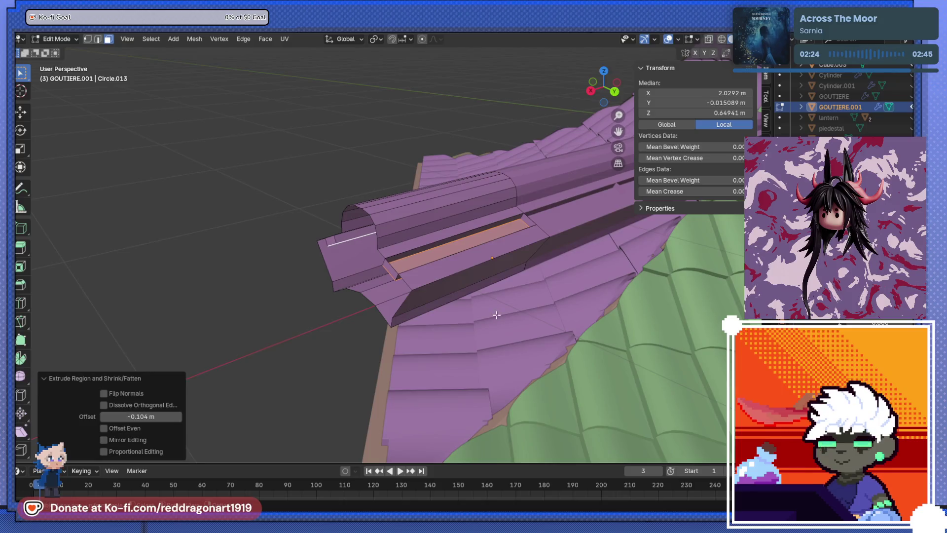
# Finish pushing the gutter faces inward, then select GOUTIERE.001 and enter Edit Mode on it.
pyautogui.press('Tab')
pyautogui.moveTo(468, 320); pyautogui.dragTo(393, 333, button='middle')
pyautogui.scroll(2, 395, 333)
pyautogui.click(254, 349)
pyautogui.moveTo(253, 349)
pyautogui.mouseDown(button='middle')
pyautogui.moveTo(334, 327)
pyautogui.moveTo(404, 280)
pyautogui.moveTo(481, 311)
pyautogui.moveTo(389, 335)
pyautogui.moveTo(327, 331)
pyautogui.moveTo(355, 302)
pyautogui.moveTo(423, 359)
pyautogui.moveTo(443, 336)
pyautogui.moveTo(411, 321)
pyautogui.mouseUp(button='middle')
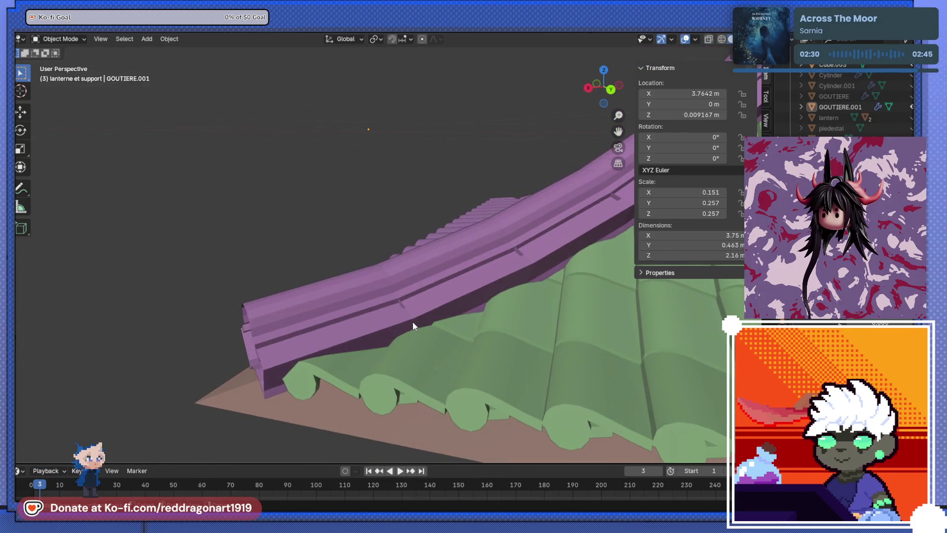
pyautogui.click(413, 321)
pyautogui.press('Tab')
pyautogui.keyDown('shift'); pyautogui.moveTo(365, 271); pyautogui.dragTo(404, 330, button='middle'); pyautogui.keyUp('shift')
# In the back view, scale the edge loop near the gutter end up to 1.171.
pyautogui.press('2')
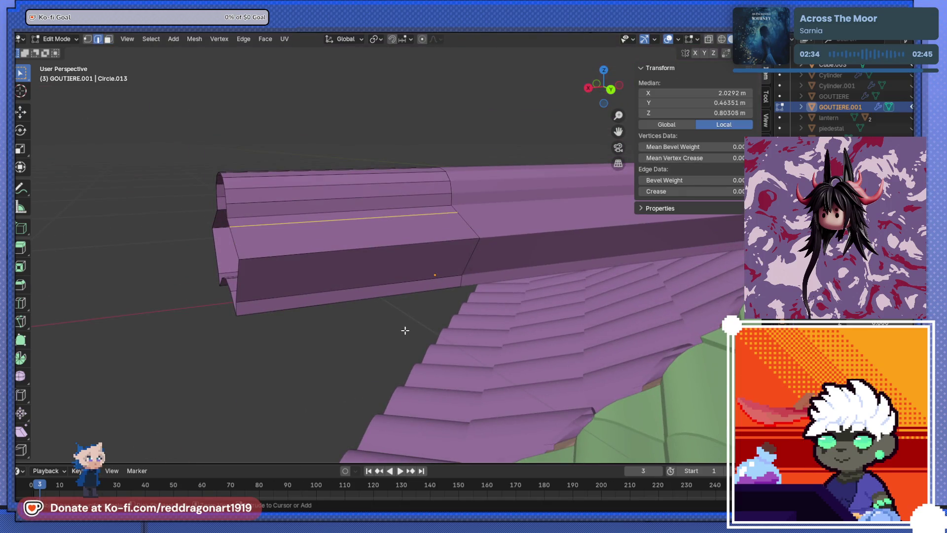
pyautogui.keyDown('alt'); pyautogui.click(375, 291); pyautogui.keyUp('alt')
pyautogui.scroll(5, 323, 283)
pyautogui.moveTo(332, 235); pyautogui.dragTo(385, 214, button='middle')
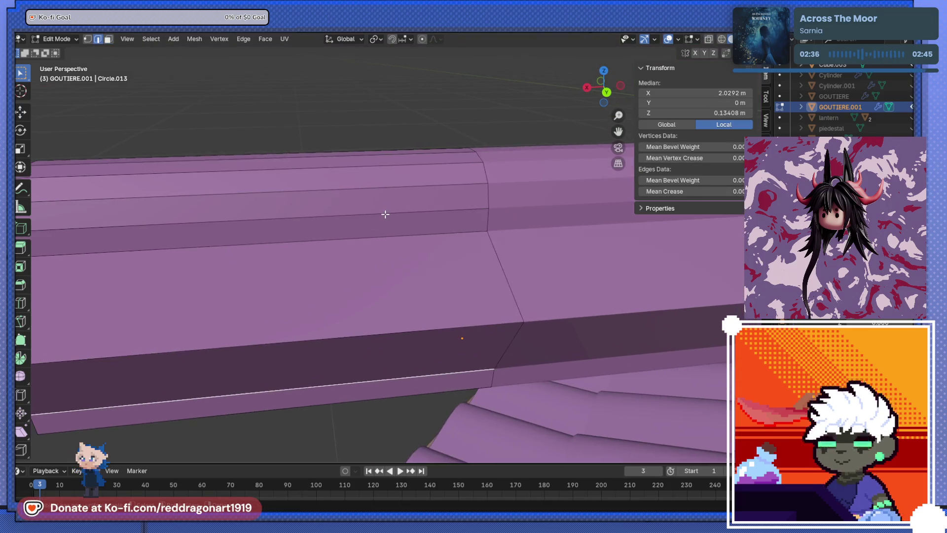
pyautogui.scroll(-2, 385, 214)
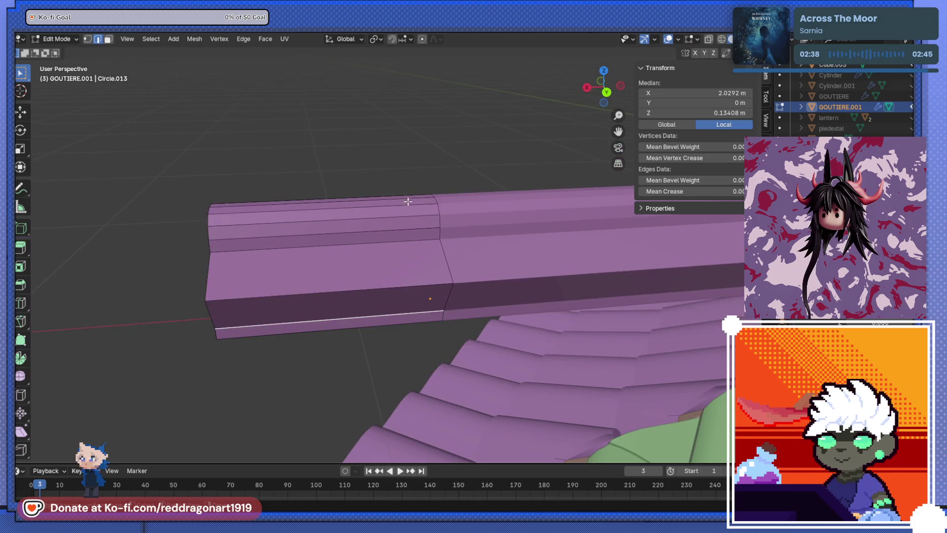
pyautogui.keyDown('alt'); pyautogui.click(443, 243); pyautogui.keyUp('alt')
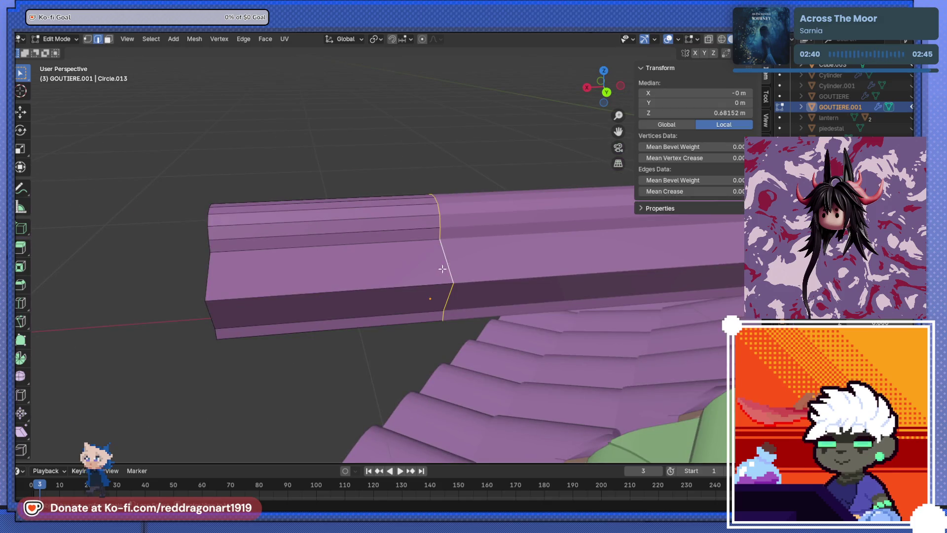
pyautogui.press('ctrl+KP_1')
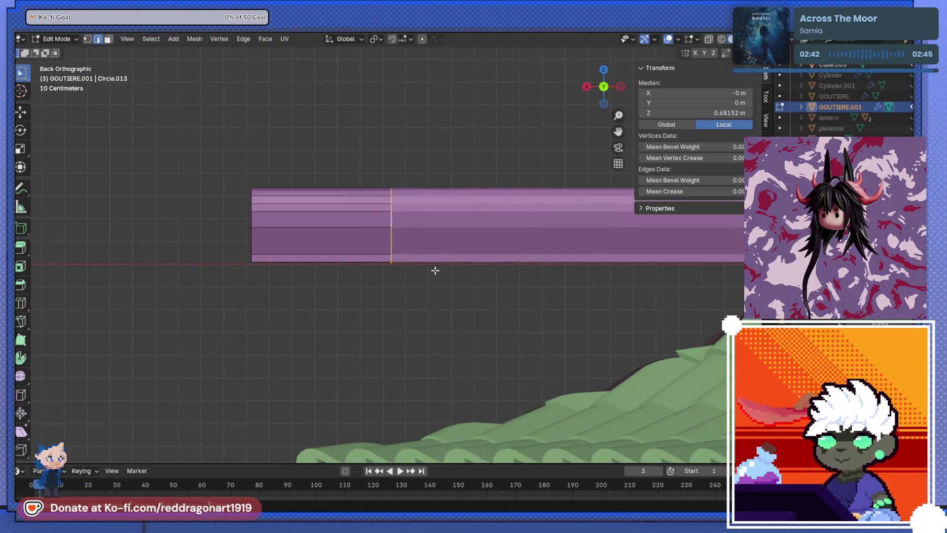
pyautogui.press('s')
pyautogui.click(450, 273)
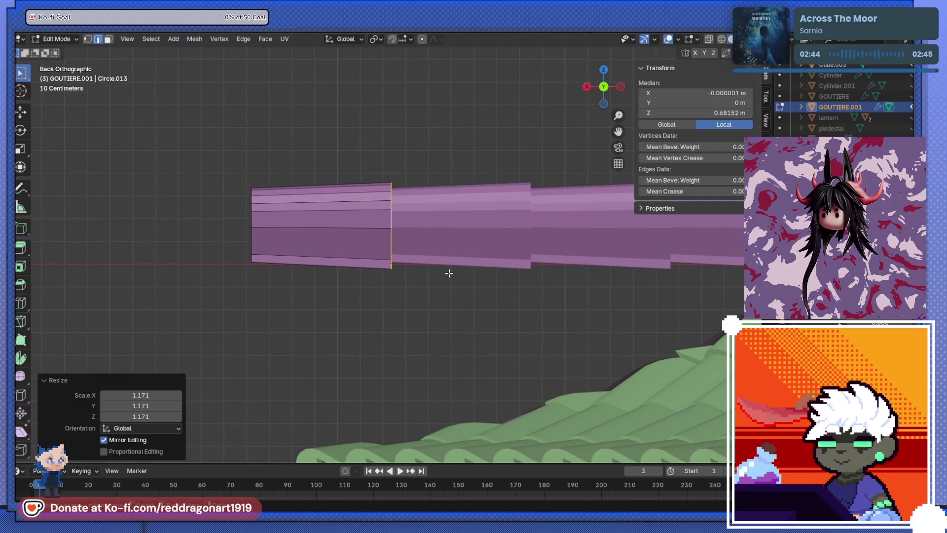
# Raise the flared loop slightly along Z, then nudge it sideways and down.
pyautogui.press('g')
pyautogui.press('z')
pyautogui.click(450, 264)
pyautogui.moveTo(450, 264)
pyautogui.mouseDown(button='middle')
pyautogui.moveTo(416, 260)
pyautogui.moveTo(498, 275)
pyautogui.moveTo(401, 276)
pyautogui.mouseUp(button='middle')
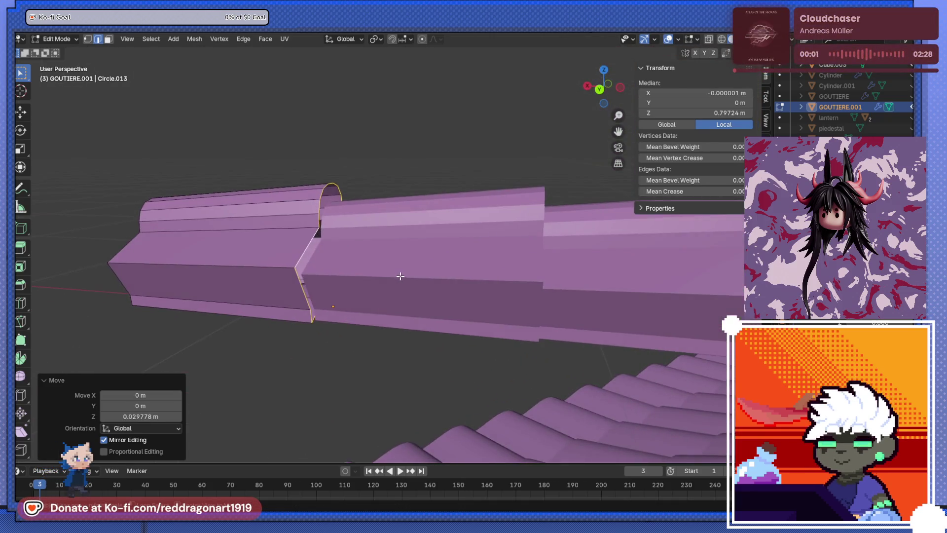
pyautogui.press('ctrl+KP_1')
pyautogui.press('g')
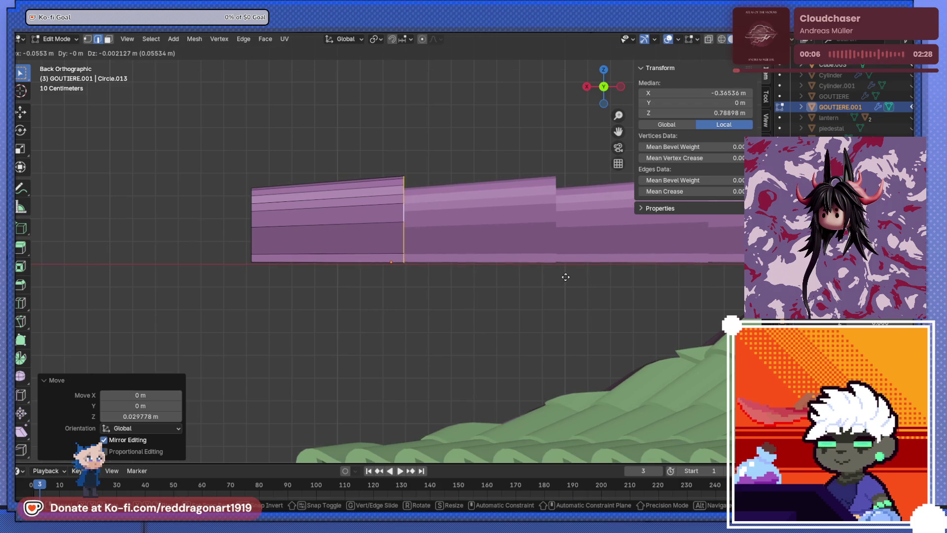
pyautogui.click(565, 277)
pyautogui.moveTo(565, 277)
pyautogui.mouseDown(button='middle')
pyautogui.moveTo(483, 325)
pyautogui.moveTo(475, 341)
pyautogui.mouseUp(button='middle')
pyautogui.press('Escape')
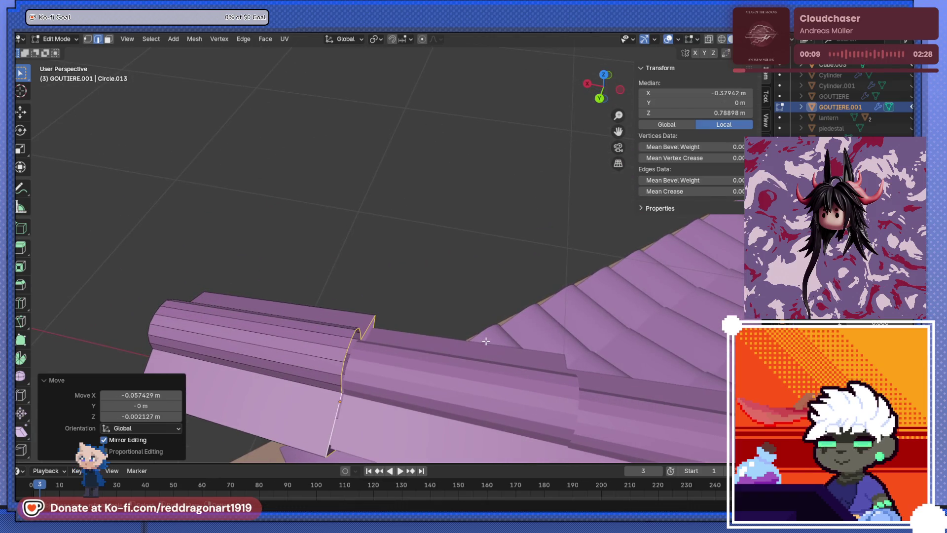
# Try moving the outermost end loop outward along X, undo it, and leave Edit Mode.
pyautogui.moveTo(362, 334); pyautogui.dragTo(295, 282, button='middle')
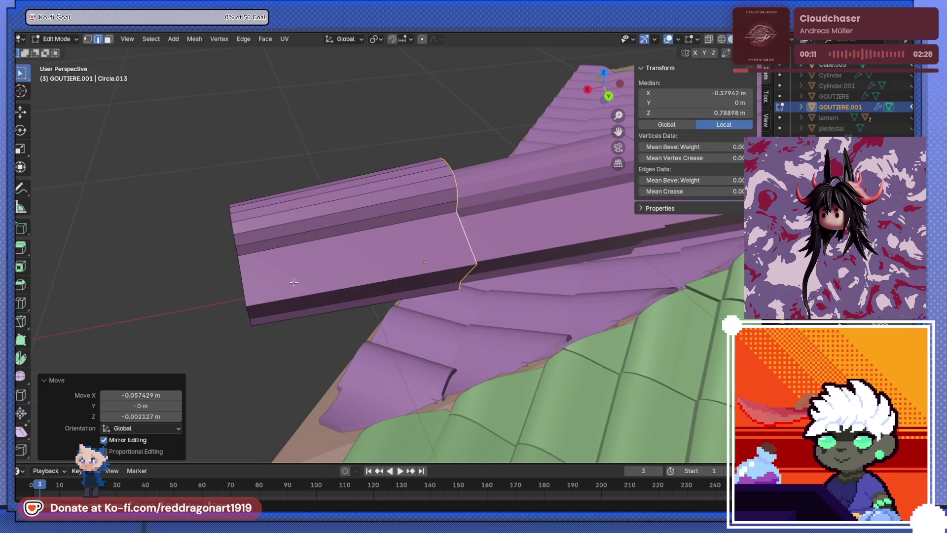
pyautogui.keyDown('alt'); pyautogui.click(240, 281); pyautogui.keyUp('alt')
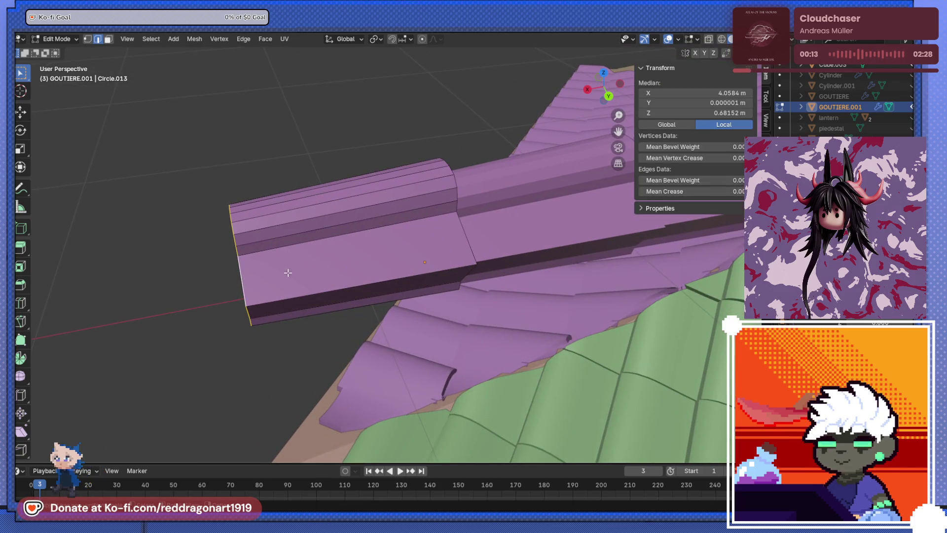
pyautogui.press('g')
pyautogui.press('x')
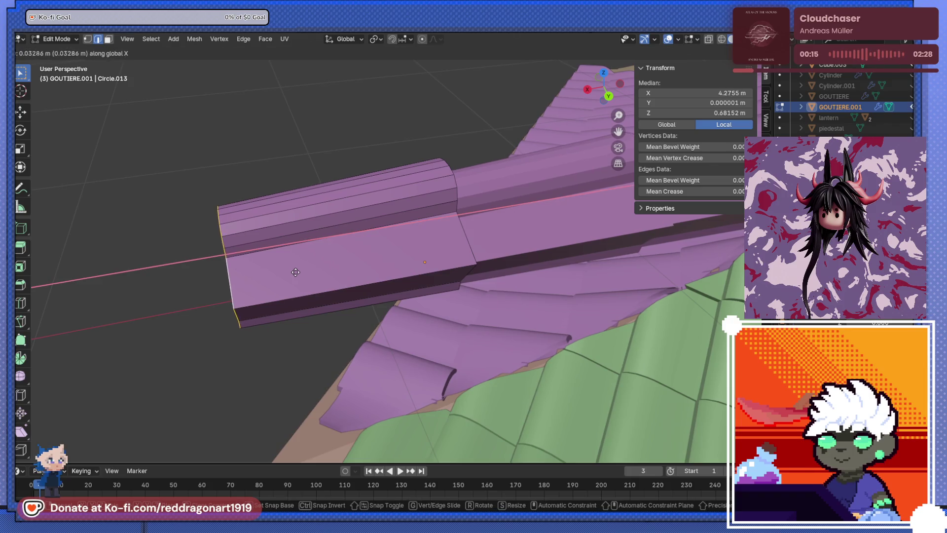
pyautogui.click(274, 272)
pyautogui.moveTo(274, 273)
pyautogui.mouseDown(button='middle')
pyautogui.moveTo(350, 260)
pyautogui.moveTo(527, 269)
pyautogui.mouseUp(button='middle')
pyautogui.hotkey('ctrl', 'z')
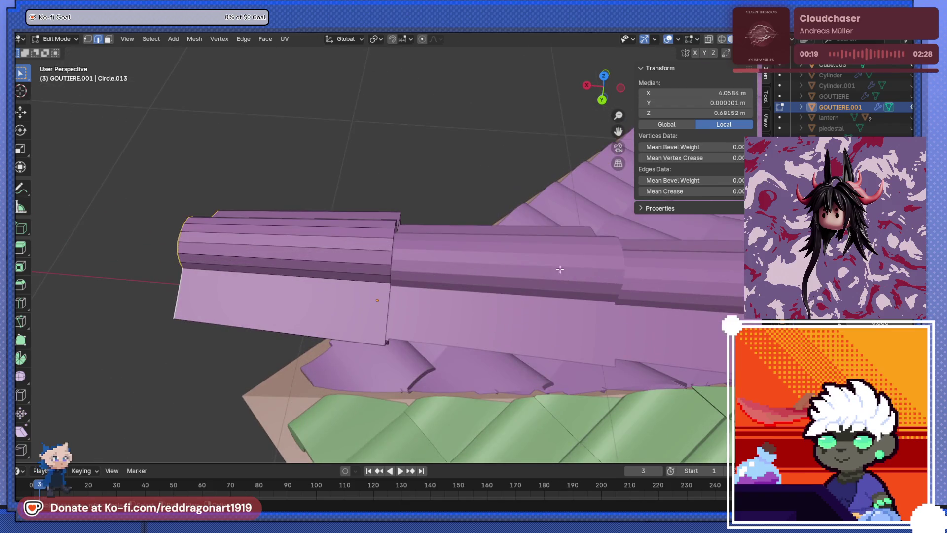
pyautogui.hotkey('ctrl', 'z')
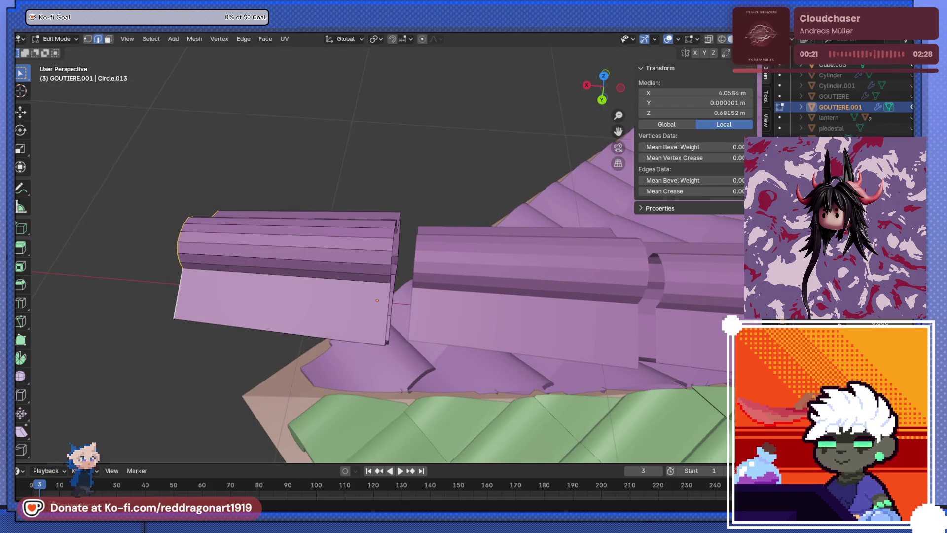
pyautogui.scroll(-4, 527, 270)
pyautogui.moveTo(527, 269)
pyautogui.mouseDown(button='middle')
pyautogui.moveTo(493, 253)
pyautogui.moveTo(567, 256)
pyautogui.moveTo(608, 322)
pyautogui.moveTo(425, 300)
pyautogui.moveTo(280, 325)
pyautogui.moveTo(243, 340)
pyautogui.moveTo(252, 353)
pyautogui.moveTo(444, 282)
pyautogui.moveTo(239, 327)
pyautogui.moveTo(249, 341)
pyautogui.moveTo(295, 244)
pyautogui.moveTo(264, 269)
pyautogui.moveTo(264, 281)
pyautogui.moveTo(349, 253)
pyautogui.moveTo(375, 158)
pyautogui.moveTo(321, 248)
pyautogui.moveTo(318, 208)
pyautogui.moveTo(510, 206)
pyautogui.moveTo(488, 256)
pyautogui.moveTo(273, 273)
pyautogui.moveTo(372, 208)
pyautogui.moveTo(368, 178)
pyautogui.moveTo(397, 296)
pyautogui.moveTo(429, 280)
pyautogui.moveTo(424, 294)
pyautogui.moveTo(385, 311)
pyautogui.mouseUp(button='middle')
pyautogui.press('Tab')
pyautogui.press('Tab')
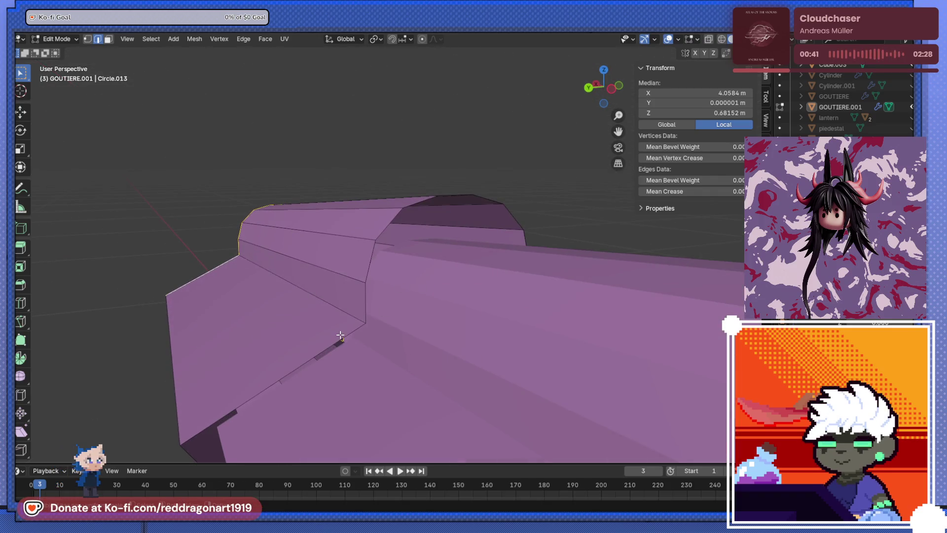
# Select a gutter edge loop, then return to Object Mode with the whole roof in view.
pyautogui.keyDown('alt'); pyautogui.click(340, 335); pyautogui.keyUp('alt')
pyautogui.scroll(-3, 340, 335)
pyautogui.moveTo(338, 331)
pyautogui.mouseDown(button='middle')
pyautogui.moveTo(384, 364)
pyautogui.moveTo(421, 371)
pyautogui.moveTo(442, 350)
pyautogui.moveTo(344, 378)
pyautogui.moveTo(405, 409)
pyautogui.moveTo(390, 330)
pyautogui.moveTo(398, 336)
pyautogui.moveTo(531, 278)
pyautogui.moveTo(532, 304)
pyautogui.moveTo(337, 393)
pyautogui.mouseUp(button='middle')
pyautogui.press('Tab')
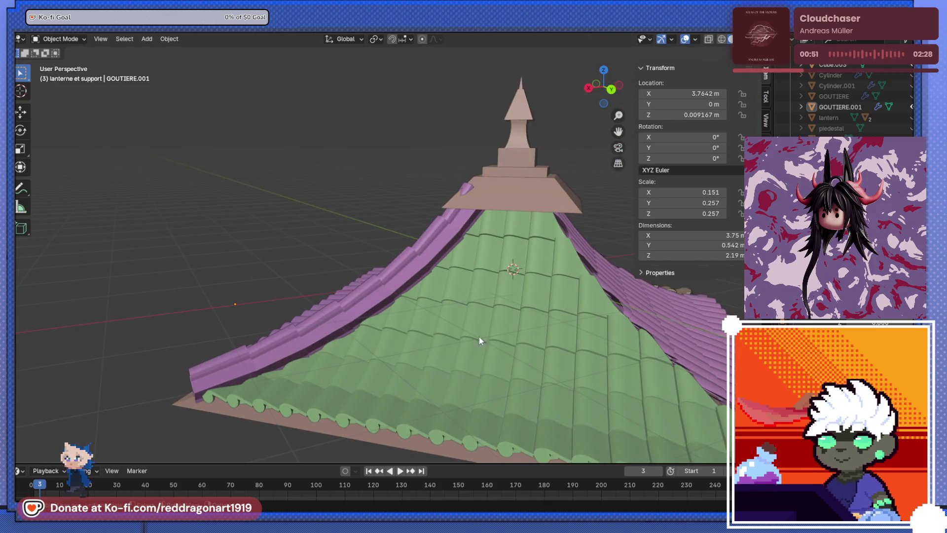
# Enter Edit Mode on the gutter, clear the selection and select one of its edges.
pyautogui.moveTo(268, 268)
pyautogui.mouseDown(button='middle')
pyautogui.moveTo(364, 231)
pyautogui.moveTo(315, 247)
pyautogui.moveTo(705, 352)
pyautogui.mouseUp(button='middle')
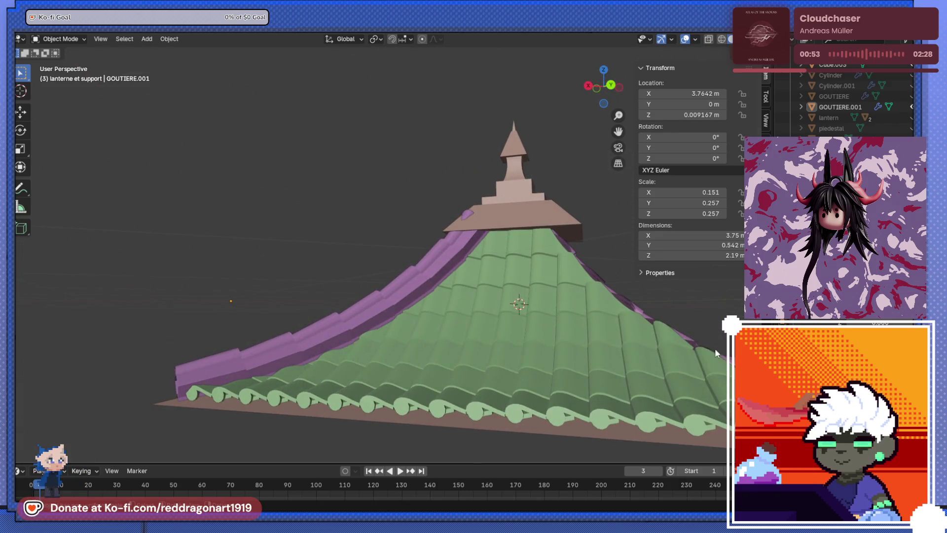
pyautogui.moveTo(534, 301)
pyautogui.mouseDown(button='middle')
pyautogui.moveTo(438, 261)
pyautogui.moveTo(391, 276)
pyautogui.moveTo(458, 266)
pyautogui.moveTo(444, 270)
pyautogui.mouseUp(button='middle')
pyautogui.press('Tab')
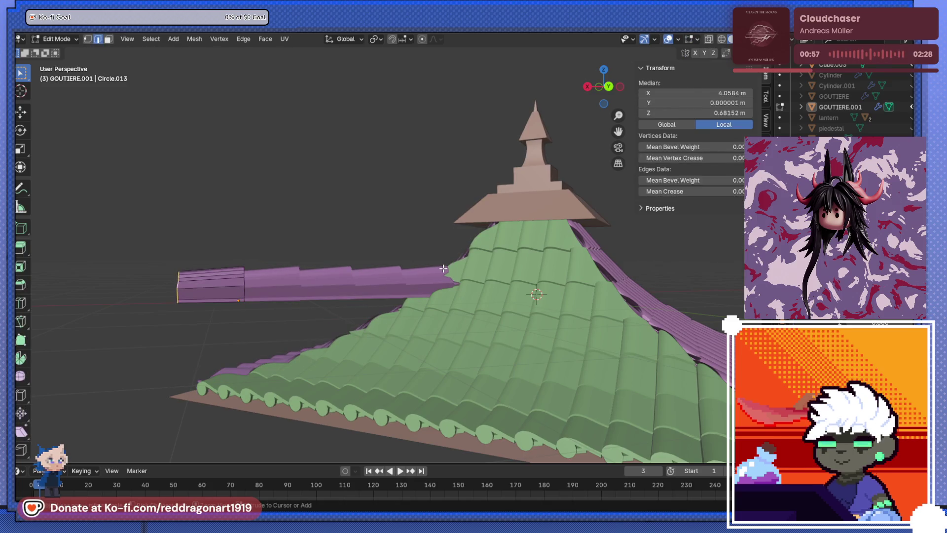
pyautogui.press('Tab')
pyautogui.press('Tab')
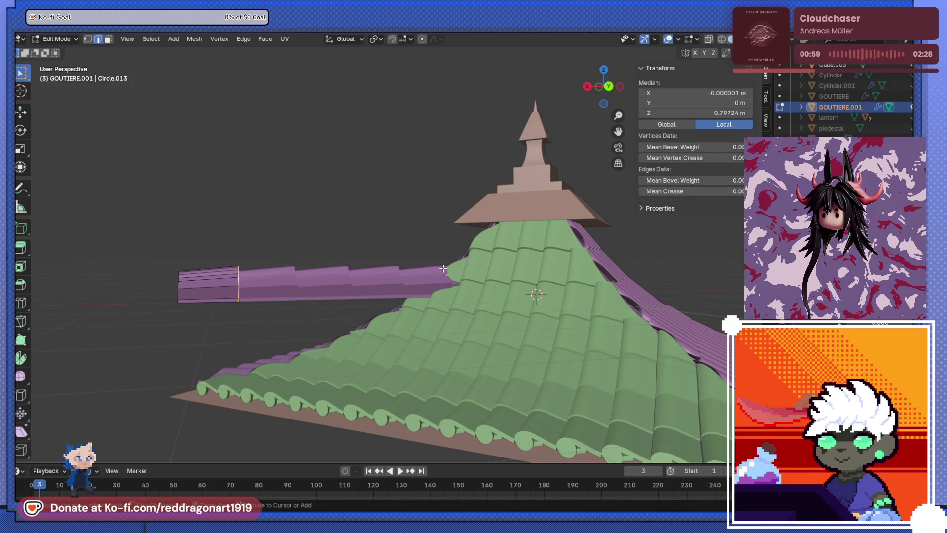
pyautogui.scroll(3, 442, 268)
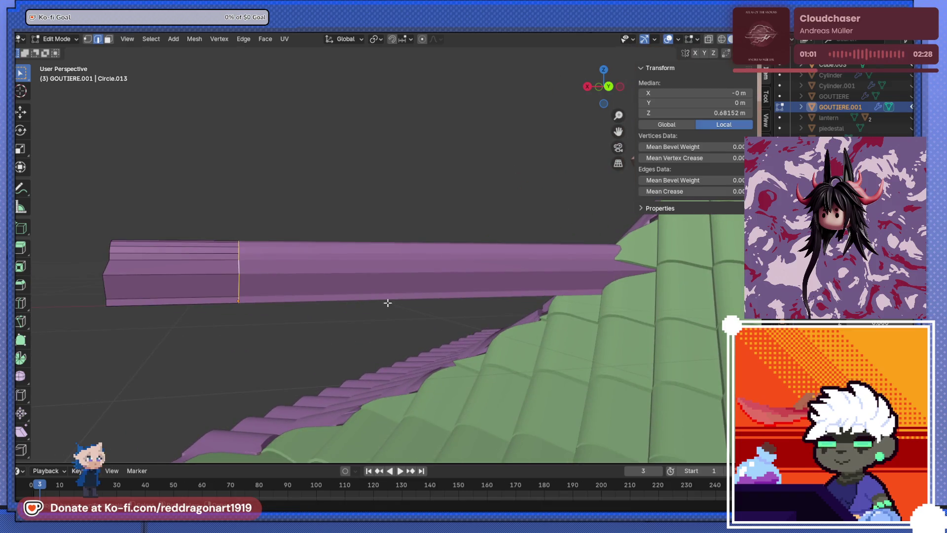
pyautogui.moveTo(375, 266); pyautogui.dragTo(315, 187, button='middle')
pyautogui.hotkey('alt', 'a')
pyautogui.click(251, 303)
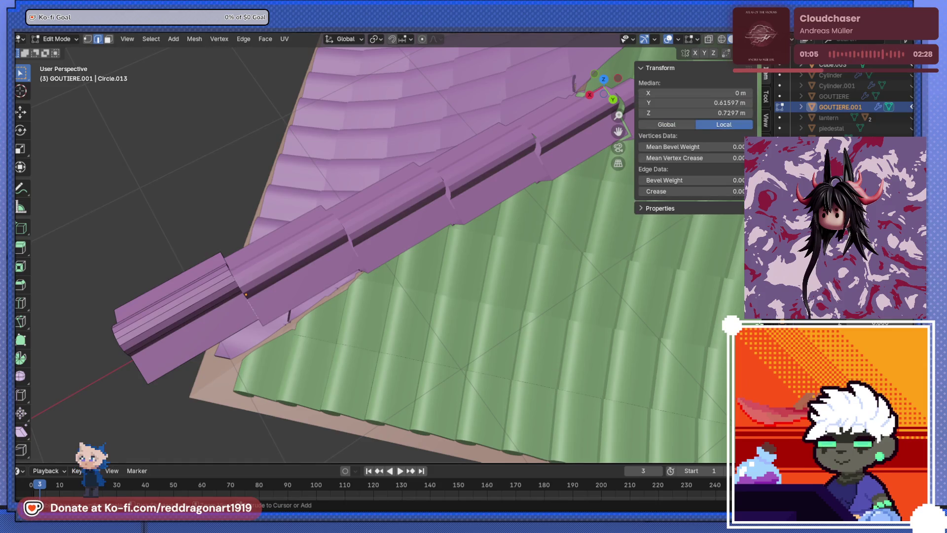
# Compare and respace the gutter's joint notches using undo/redo, checking the curve in Object Mode.
pyautogui.hotkey('ctrl', 'z')
pyautogui.moveTo(350, 290)
pyautogui.mouseDown(button='middle')
pyautogui.moveTo(377, 227)
pyautogui.moveTo(252, 260)
pyautogui.mouseUp(button='middle')
pyautogui.hotkey('ctrl', 'shift', 'z')
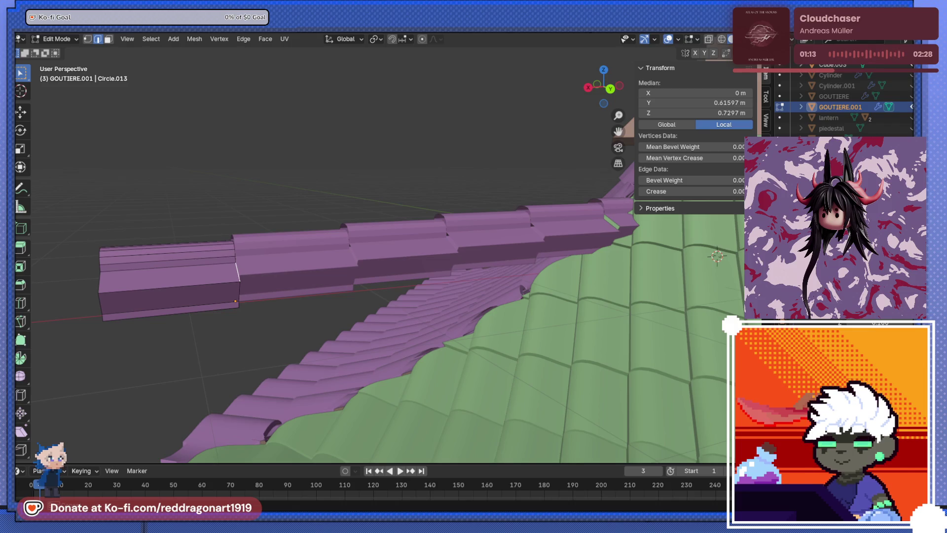
pyautogui.hotkey('ctrl', 'z')
pyautogui.moveTo(335, 296)
pyautogui.mouseDown(button='middle')
pyautogui.moveTo(302, 309)
pyautogui.moveTo(377, 290)
pyautogui.moveTo(298, 303)
pyautogui.moveTo(206, 297)
pyautogui.moveTo(318, 282)
pyautogui.moveTo(527, 305)
pyautogui.moveTo(415, 280)
pyautogui.moveTo(334, 300)
pyautogui.moveTo(275, 340)
pyautogui.mouseUp(button='middle')
pyautogui.press('Tab')
pyautogui.press('Tab')
pyautogui.moveTo(371, 328)
pyautogui.mouseDown(button='middle')
pyautogui.moveTo(163, 364)
pyautogui.moveTo(385, 332)
pyautogui.moveTo(271, 371)
pyautogui.moveTo(351, 341)
pyautogui.moveTo(339, 289)
pyautogui.moveTo(105, 356)
pyautogui.mouseUp(button='middle')
pyautogui.press('Tab')
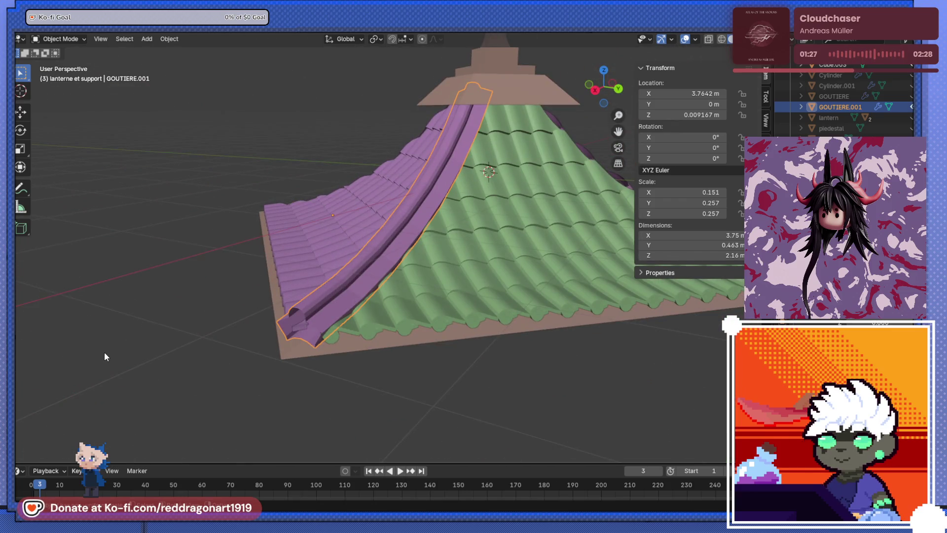
pyautogui.moveTo(89, 295)
pyautogui.mouseDown(button='middle')
pyautogui.moveTo(291, 376)
pyautogui.moveTo(331, 288)
pyautogui.moveTo(404, 273)
pyautogui.moveTo(319, 281)
pyautogui.moveTo(345, 313)
pyautogui.mouseUp(button='middle')
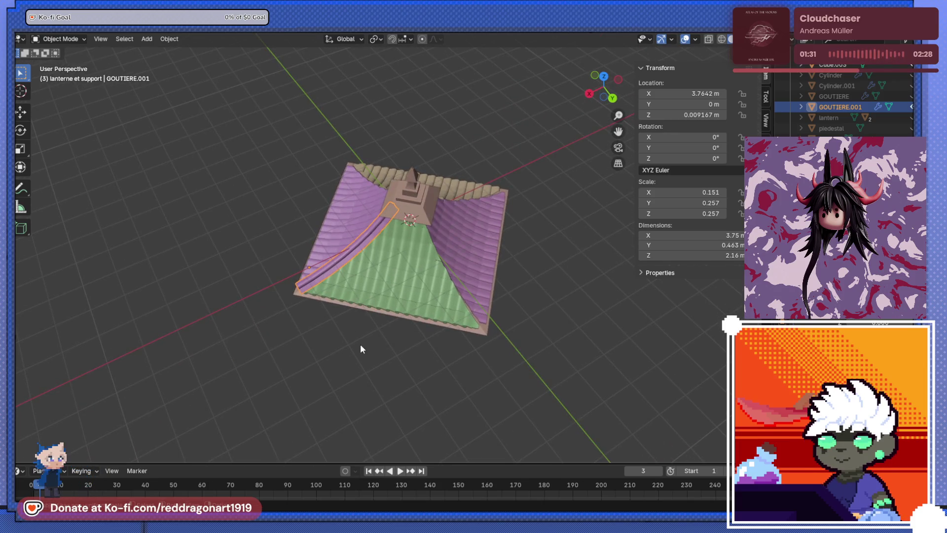
pyautogui.moveTo(362, 349); pyautogui.dragTo(495, 343, button='middle')
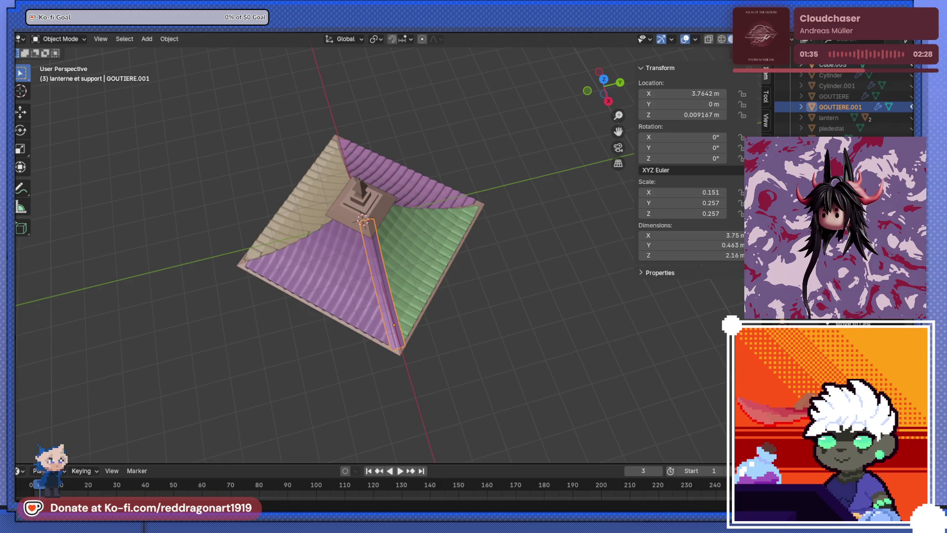
pyautogui.moveTo(661, 314)
pyautogui.keyDown('alt'); pyautogui.mouseDown(button='middle')
pyautogui.moveTo(363, 333)
pyautogui.moveTo(360, 242)
pyautogui.moveTo(292, 215)
pyautogui.moveTo(408, 274)
pyautogui.mouseUp(button='middle'); pyautogui.keyUp('alt')
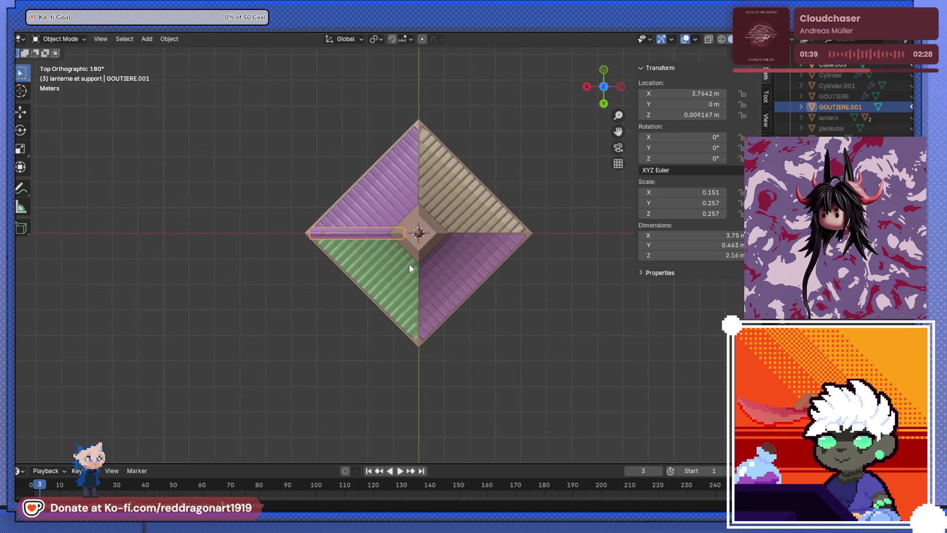
pyautogui.hotkey('shift', 'd')
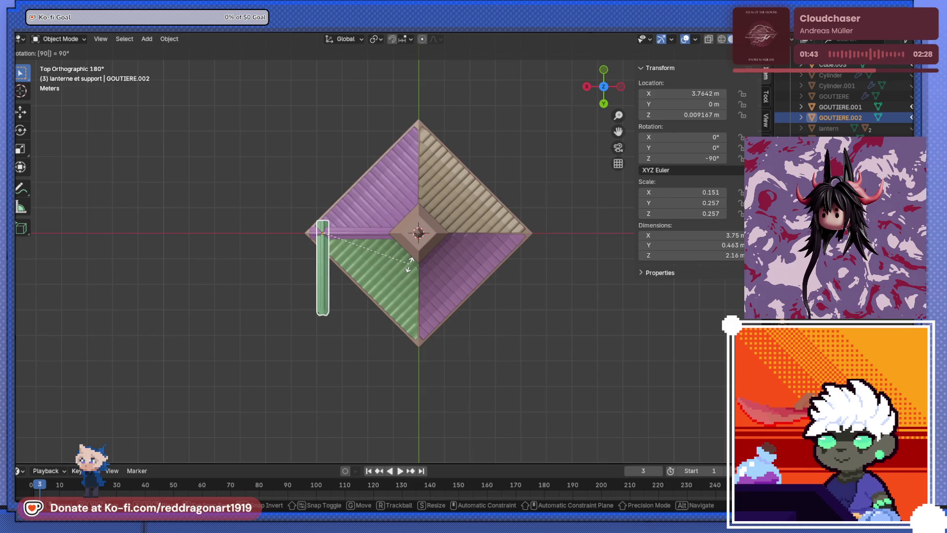
pyautogui.press('Return')
pyautogui.press('x')
pyautogui.click(409, 264)
pyautogui.click(356, 235)
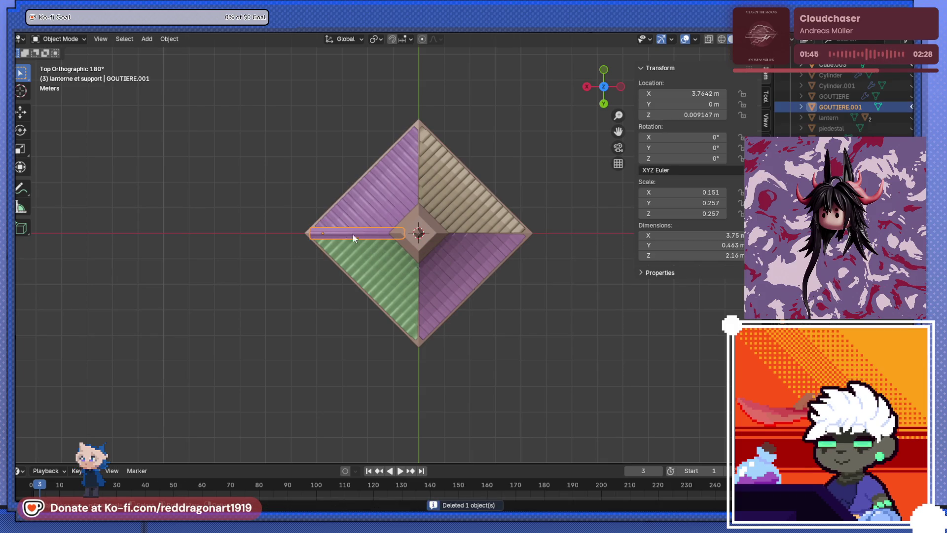
pyautogui.click(173, 39)
pyautogui.moveTo(232, 61)
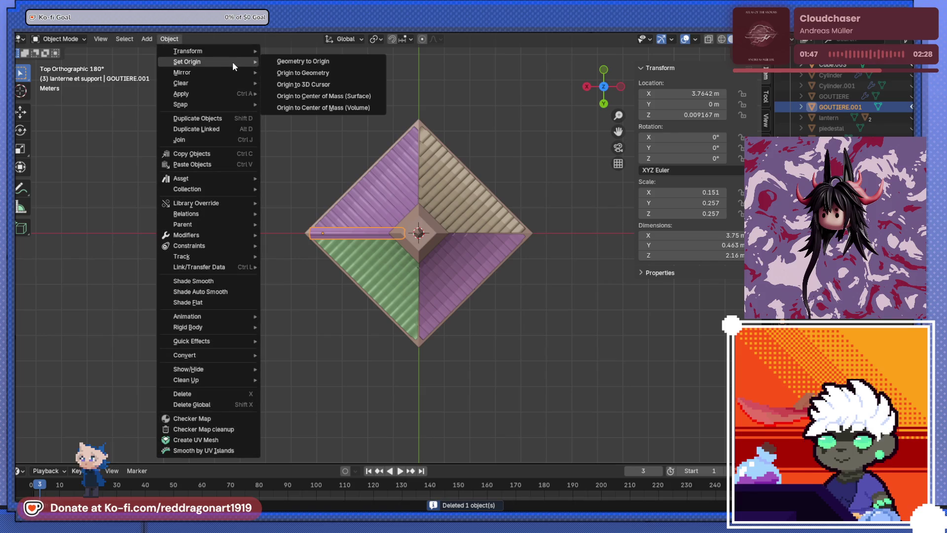
# Set the gutter's origin to the 3D cursor and make three 90° Z-rotated copies.
pyautogui.click(316, 82)
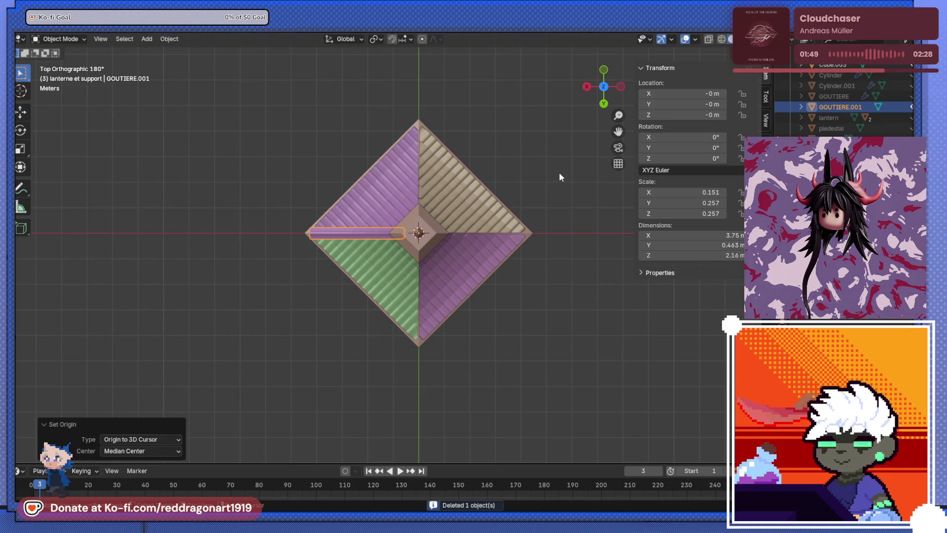
pyautogui.hotkey('shift', 'd')
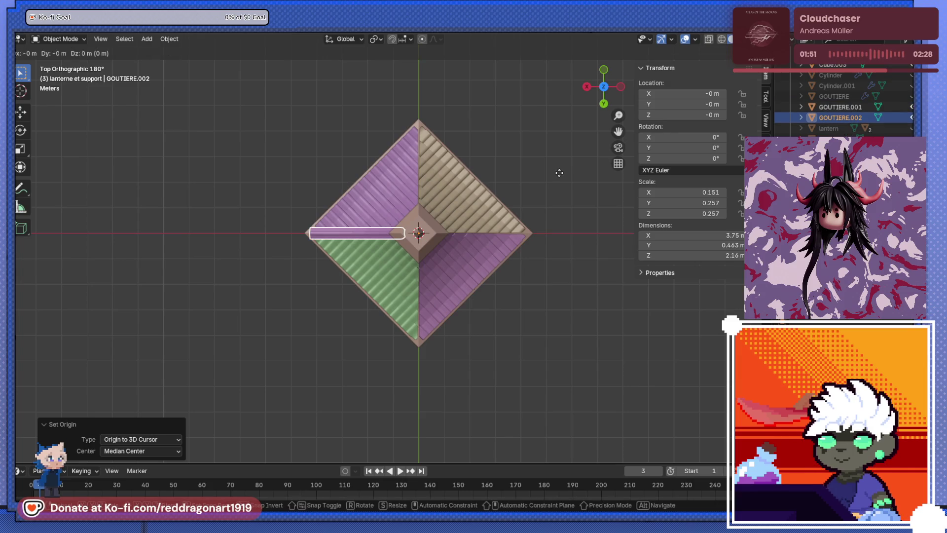
pyautogui.press('Return')
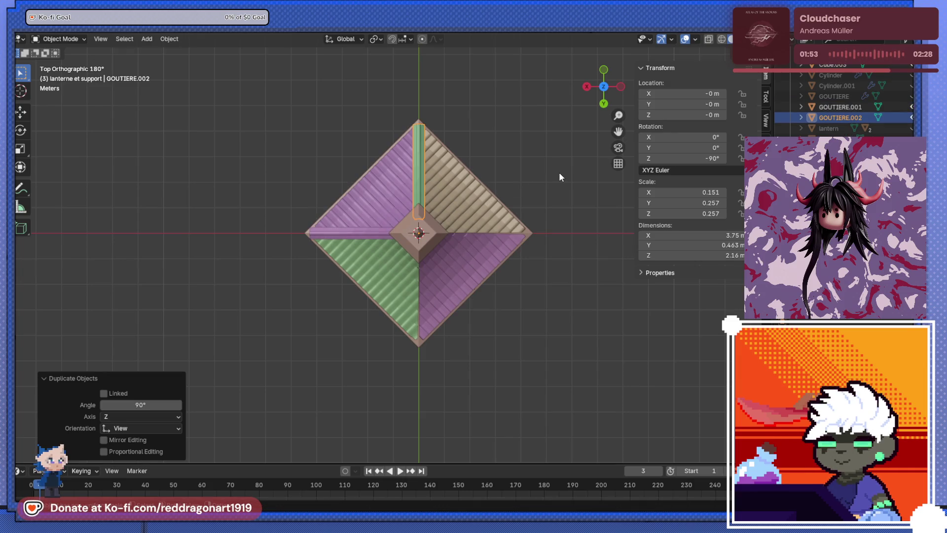
pyautogui.hotkey('shift', 'r')
pyautogui.hotkey('shift', 'r')
# Deselect the gutters and inspect the roof from high and low angles in plain white shading.
pyautogui.moveTo(559, 172)
pyautogui.mouseDown(button='middle')
pyautogui.moveTo(519, 241)
pyautogui.moveTo(492, 222)
pyautogui.moveTo(495, 206)
pyautogui.moveTo(582, 238)
pyautogui.moveTo(593, 229)
pyautogui.moveTo(460, 281)
pyautogui.moveTo(365, 247)
pyautogui.moveTo(418, 233)
pyautogui.moveTo(412, 207)
pyautogui.moveTo(439, 185)
pyautogui.moveTo(447, 268)
pyautogui.moveTo(298, 257)
pyautogui.mouseUp(button='middle')
pyautogui.scroll(3, 519, 241)
pyautogui.scroll(-5, 411, 207)
pyautogui.click(261, 235)
pyautogui.moveTo(228, 219)
pyautogui.mouseDown(button='middle')
pyautogui.moveTo(221, 190)
pyautogui.moveTo(397, 186)
pyautogui.moveTo(443, 295)
pyautogui.moveTo(673, 149)
pyautogui.mouseUp(button='middle')
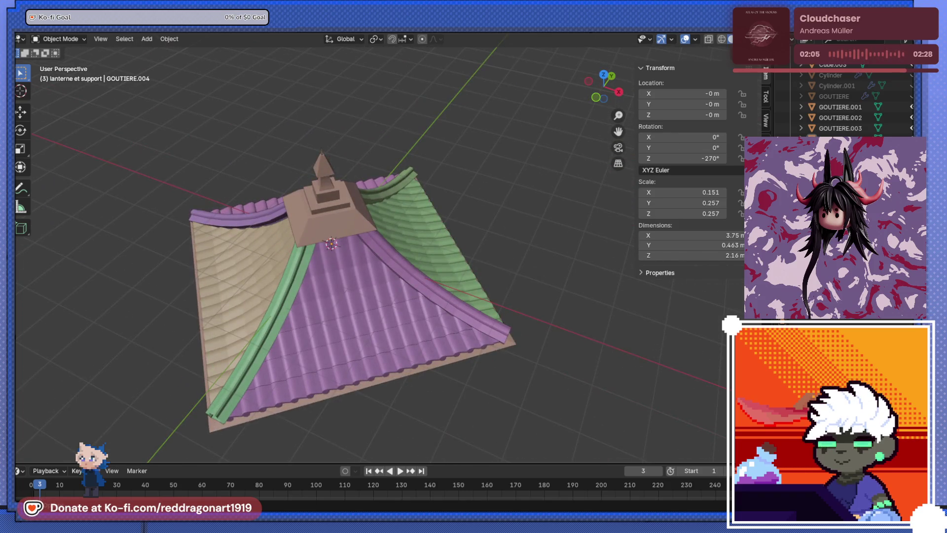
pyautogui.hotkey('alt', 'z')
pyautogui.moveTo(450, 281)
pyautogui.mouseDown(button='middle')
pyautogui.moveTo(398, 218)
pyautogui.moveTo(462, 199)
pyautogui.moveTo(465, 181)
pyautogui.moveTo(434, 235)
pyautogui.moveTo(263, 211)
pyautogui.moveTo(275, 211)
pyautogui.mouseUp(button='middle')
pyautogui.scroll(4, 444, 159)
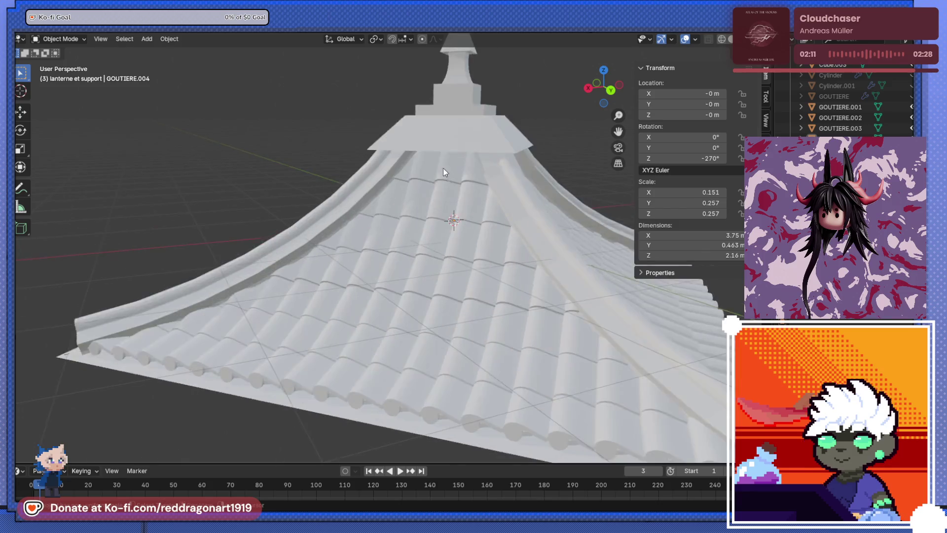
pyautogui.moveTo(444, 158); pyautogui.dragTo(370, 311, button='middle')
pyautogui.click(379, 362)
pyautogui.scroll(5, 404, 296)
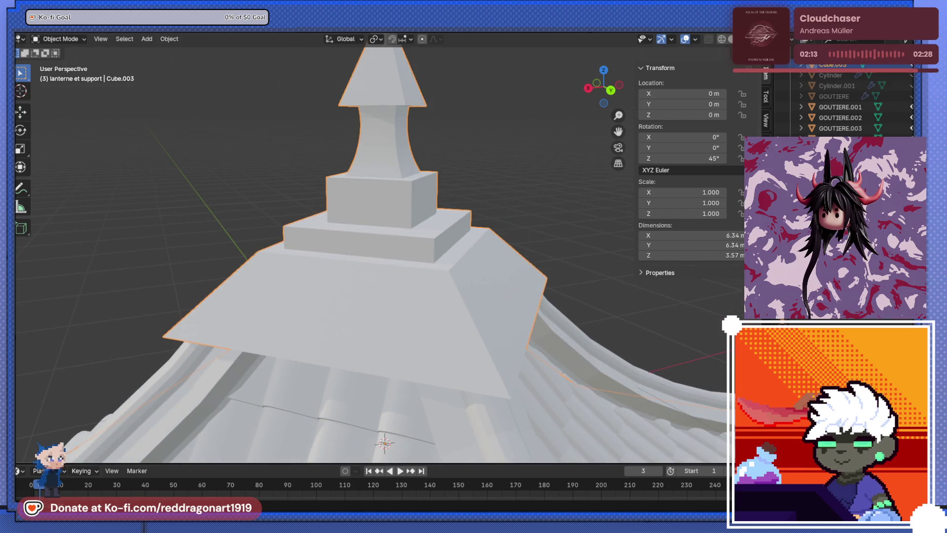
pyautogui.hotkey('alt', 'z')
pyautogui.scroll(-5, 406, 299)
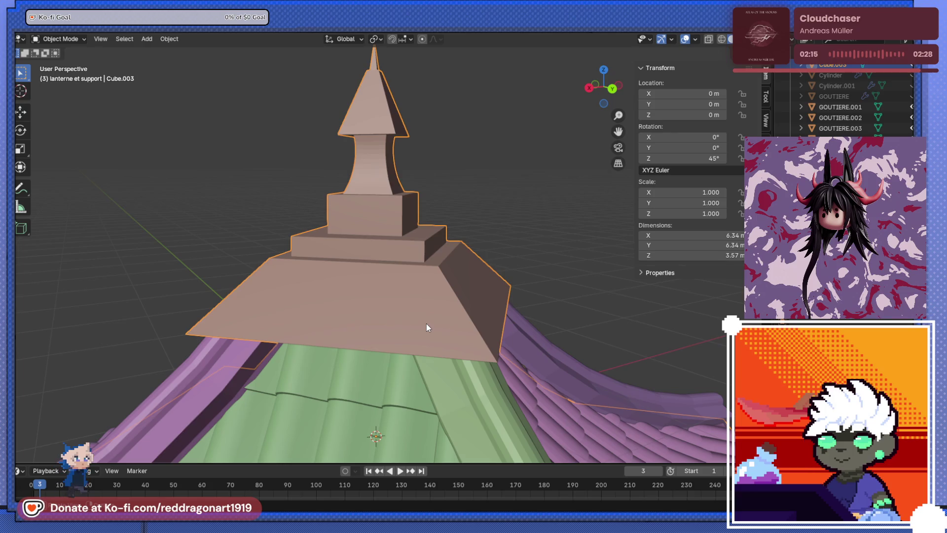
pyautogui.click(482, 387)
pyautogui.scroll(-2, 482, 386)
pyautogui.moveTo(480, 388)
pyautogui.mouseDown(button='middle')
pyautogui.moveTo(482, 203)
pyautogui.moveTo(434, 194)
pyautogui.moveTo(413, 255)
pyautogui.mouseUp(button='middle')
# Shade the gutter strip smooth and enter Edit Mode close to its lower end.
pyautogui.rightClick(438, 195)
pyautogui.click(436, 196)
pyautogui.scroll(-3, 436, 197)
pyautogui.moveTo(407, 344)
pyautogui.mouseDown(button='middle')
pyautogui.moveTo(446, 143)
pyautogui.moveTo(395, 229)
pyautogui.moveTo(404, 198)
pyautogui.mouseUp(button='middle')
pyautogui.press('Tab')
pyautogui.hotkey('ctrl', 'r')
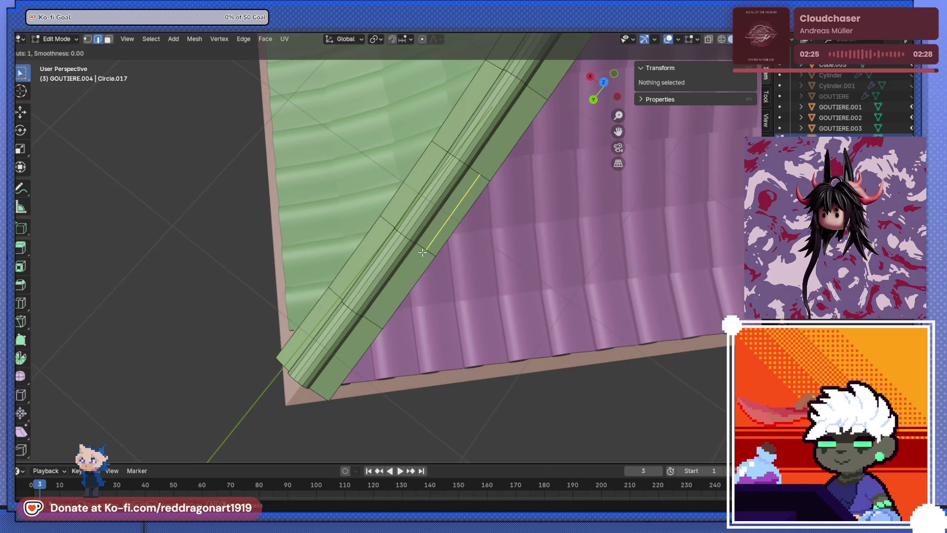
pyautogui.press('Escape')
pyautogui.scroll(-3, 408, 272)
pyautogui.moveTo(408, 272); pyautogui.dragTo(375, 232, button='middle')
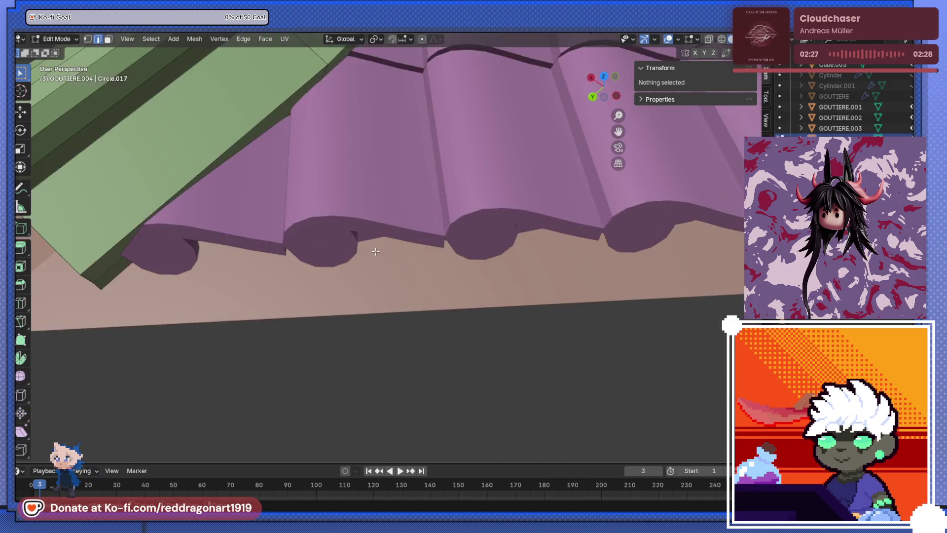
pyautogui.scroll(5, 374, 232)
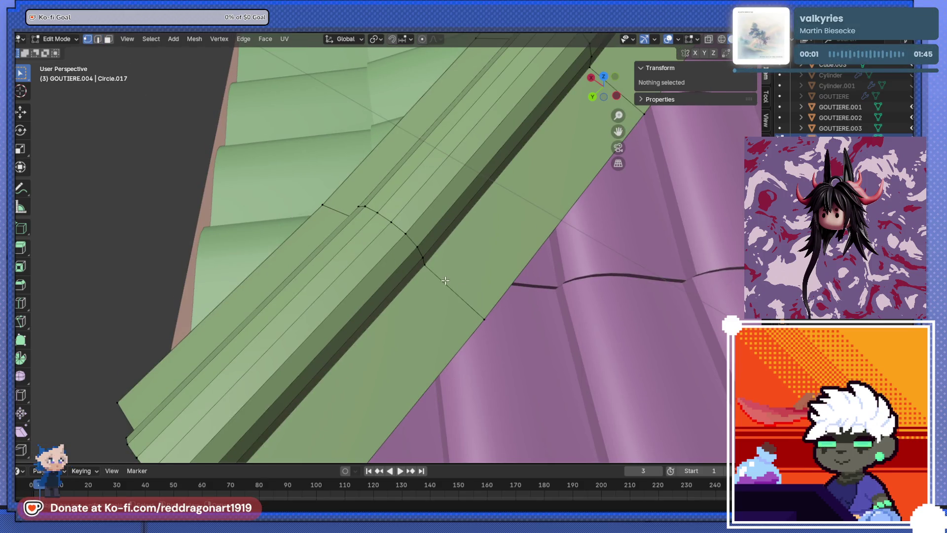
# Merge two vertex pairs at the gutter's end at their centre.
pyautogui.click(494, 327)
pyautogui.press('m')
pyautogui.click(488, 325)
pyautogui.scroll(-2, 384, 248)
pyautogui.click(361, 228)
pyautogui.press('m')
pyautogui.press('m')
pyautogui.click(499, 182)
pyautogui.click(432, 149)
pyautogui.press('m')
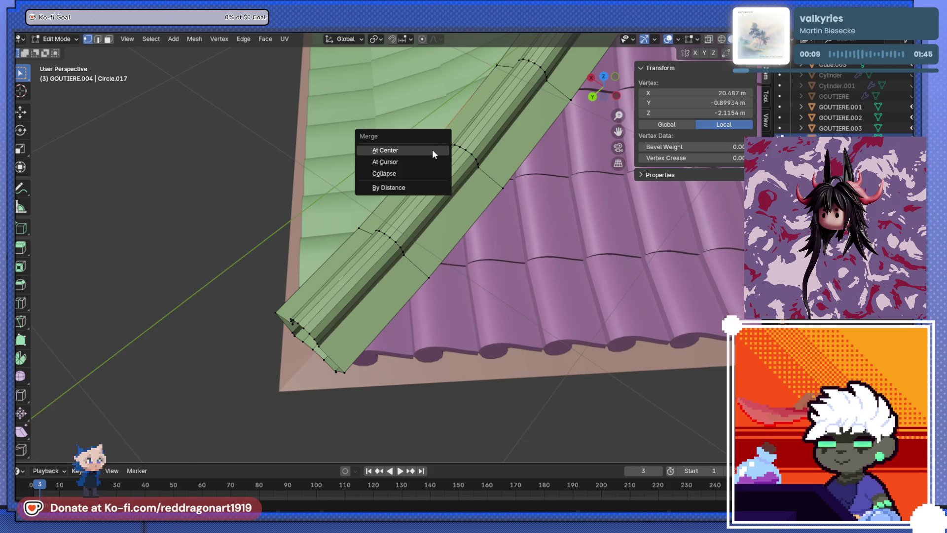
# With X-ray on, merge a lower vertex pair at the gutter end at centre.
pyautogui.hotkey('alt', 'z')
pyautogui.click(431, 281)
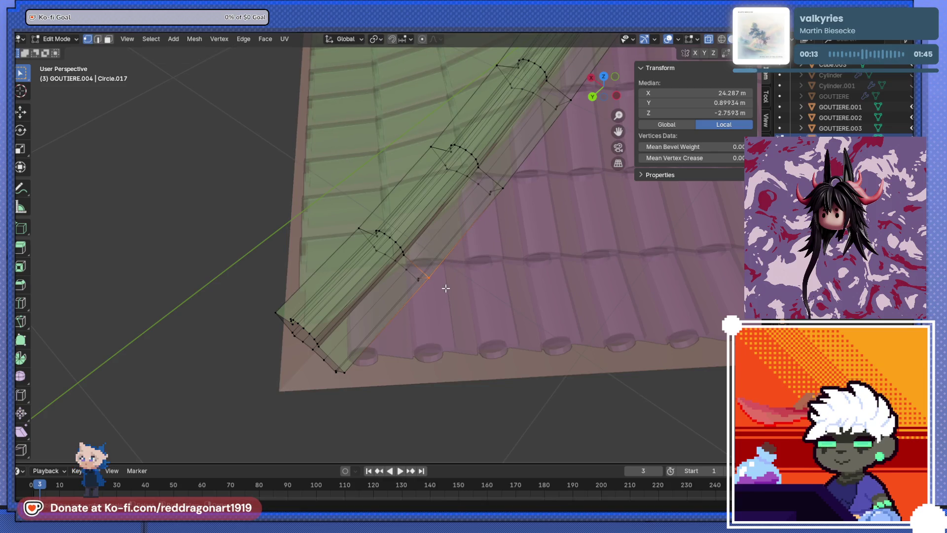
pyautogui.press('m')
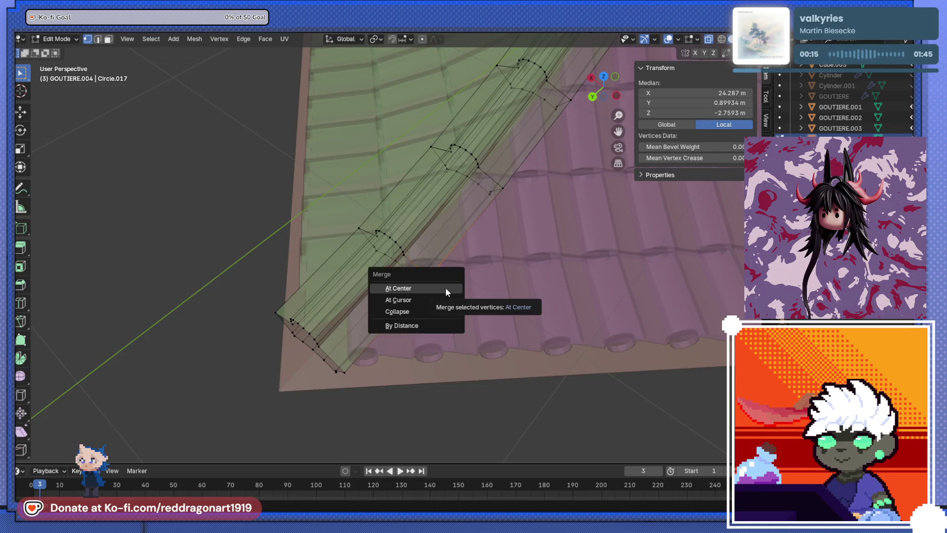
pyautogui.click(445, 288)
pyautogui.moveTo(422, 289)
pyautogui.mouseDown(button='middle')
pyautogui.moveTo(401, 253)
pyautogui.moveTo(368, 112)
pyautogui.moveTo(416, 280)
pyautogui.mouseUp(button='middle')
pyautogui.scroll(4, 417, 280)
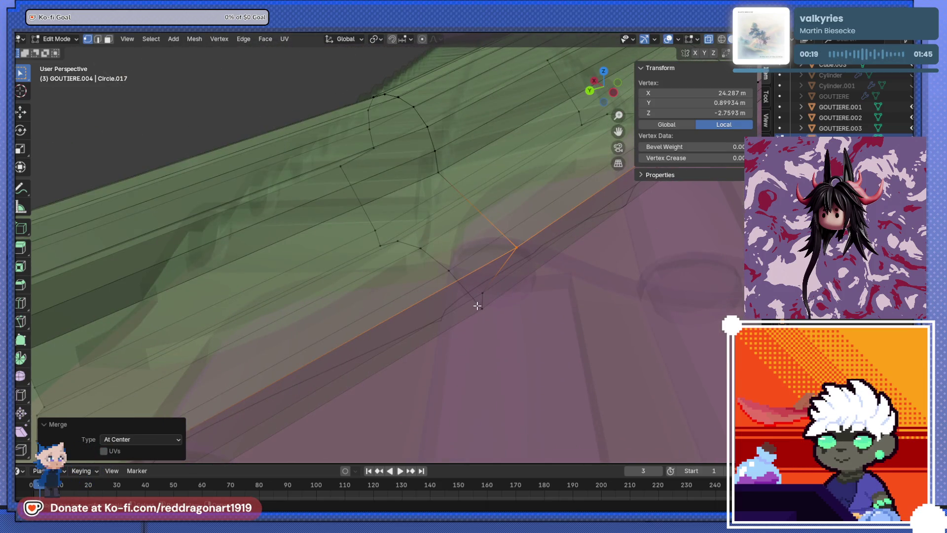
pyautogui.click(523, 265)
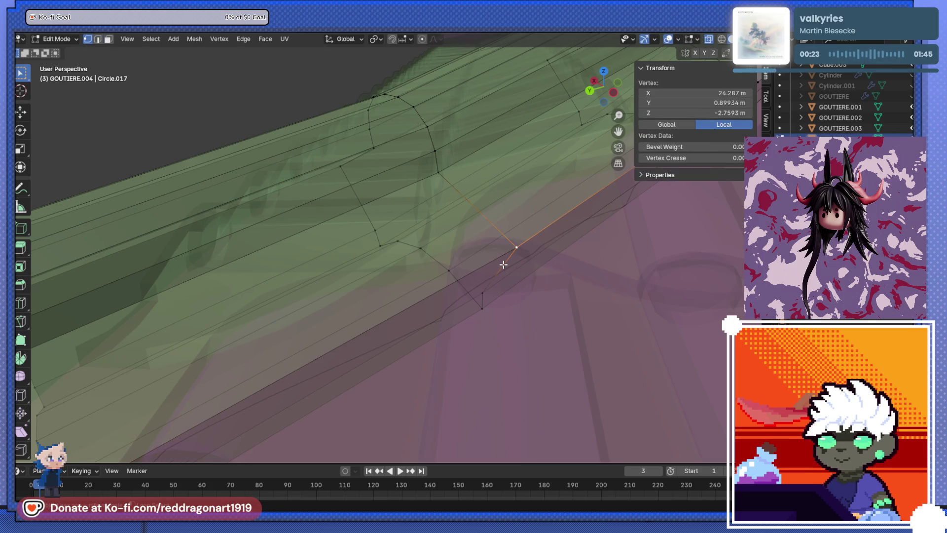
# Select the edge ring at the gutter end and collapse it into one point.
pyautogui.hotkey('ctrl', 'l')
pyautogui.press('l')
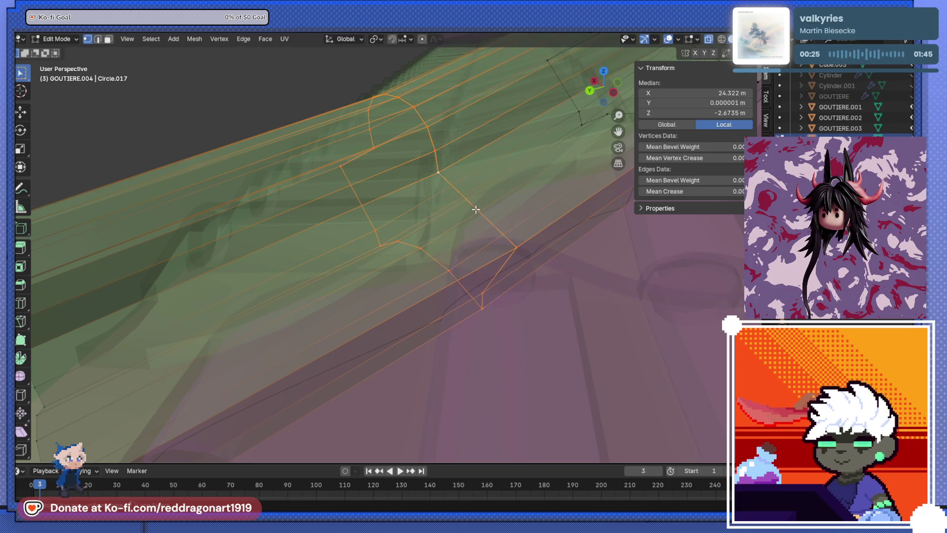
pyautogui.press('m')
pyautogui.click(475, 214)
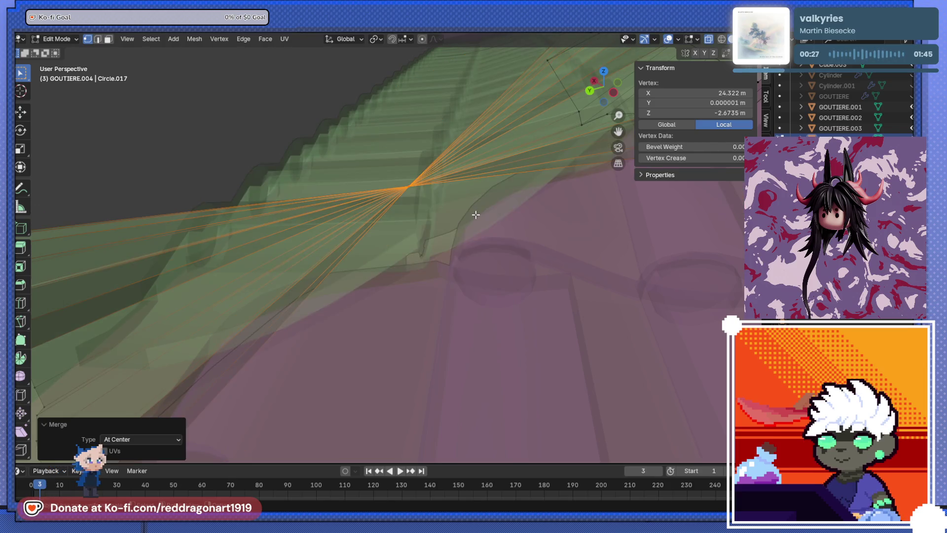
pyautogui.scroll(-5, 466, 219)
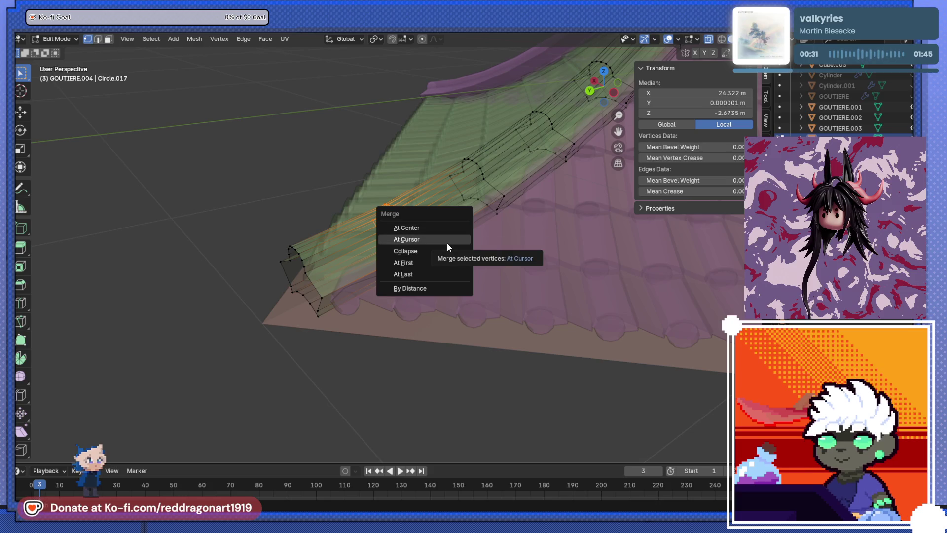
pyautogui.click(445, 251)
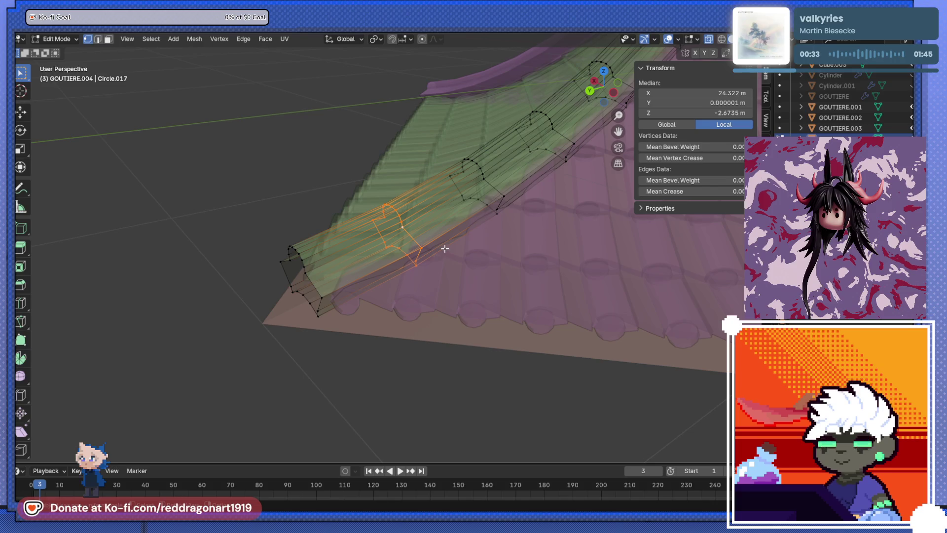
# Try three different merge options on the selected loop, undoing each one.
pyautogui.press('m')
pyautogui.click(443, 239)
pyautogui.hotkey('ctrl', 'z')
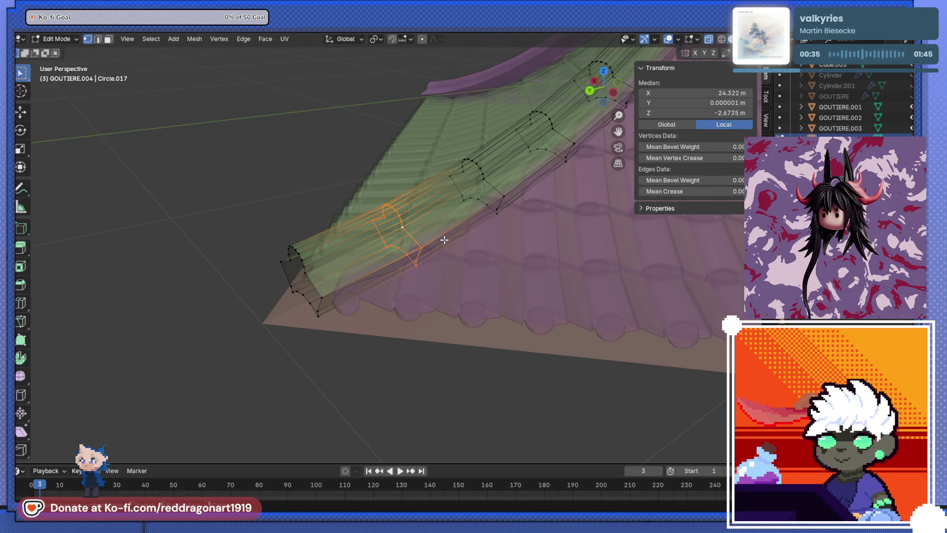
pyautogui.press('m')
pyautogui.click(442, 259)
pyautogui.hotkey('ctrl', 'z')
pyautogui.press('m')
pyautogui.click(431, 269)
pyautogui.hotkey('ctrl', 'z')
# Move a vertex on the gutter's lower edge onto its neighbouring vertex.
pyautogui.scroll(6, 431, 269)
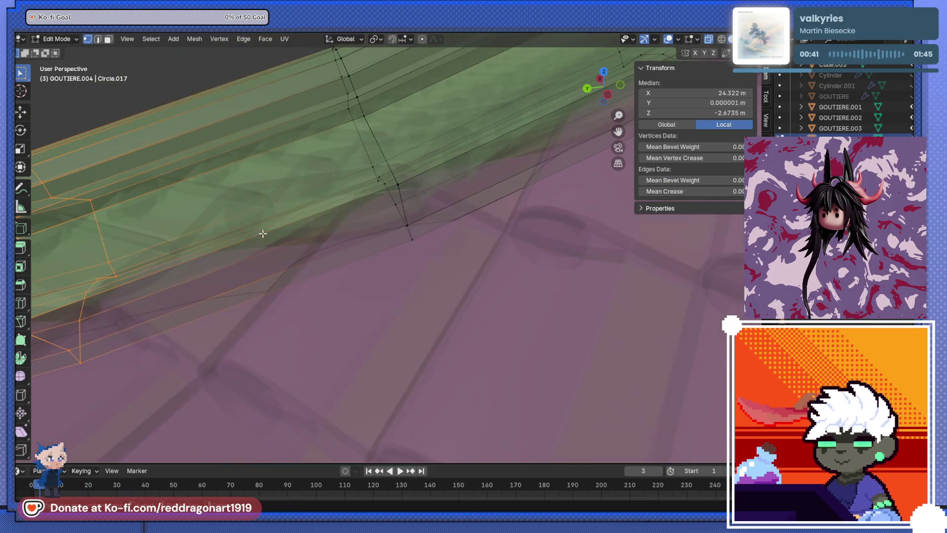
pyautogui.moveTo(346, 227)
pyautogui.mouseDown(button='middle')
pyautogui.moveTo(309, 255)
pyautogui.moveTo(450, 225)
pyautogui.moveTo(427, 244)
pyautogui.mouseUp(button='middle')
pyautogui.click(532, 226)
pyautogui.click(636, 343)
pyautogui.press('g')
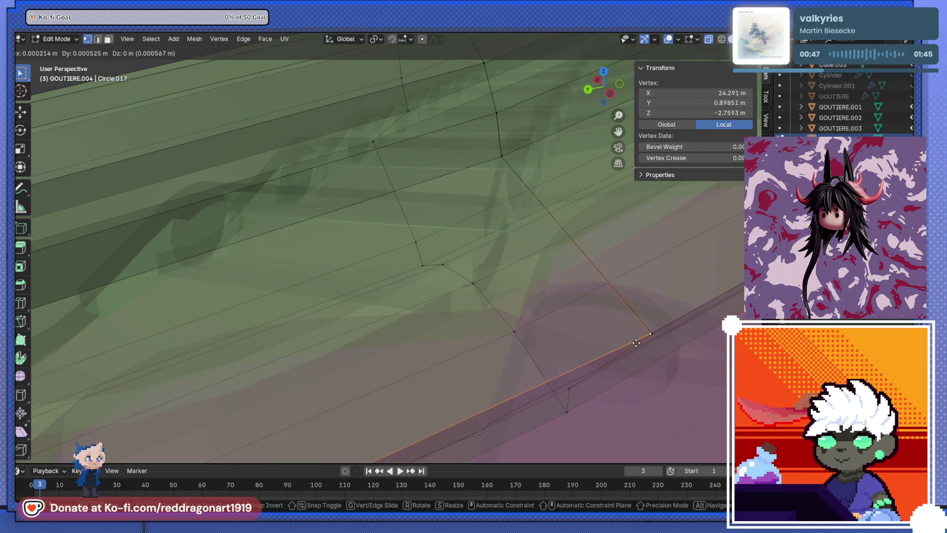
pyautogui.click(638, 347)
# Merge the two overlapping vertices at their centre and select the vertex just below.
pyautogui.moveTo(559, 278); pyautogui.dragTo(700, 348)
pyautogui.keyDown('shift'); pyautogui.moveTo(700, 348); pyautogui.dragTo(564, 320, button='middle'); pyautogui.keyUp('shift')
pyautogui.scroll(-3, 567, 323)
pyautogui.scroll(-2, 454, 303)
pyautogui.moveTo(454, 304); pyautogui.dragTo(462, 303, button='middle')
pyautogui.press('m')
pyautogui.click(462, 306)
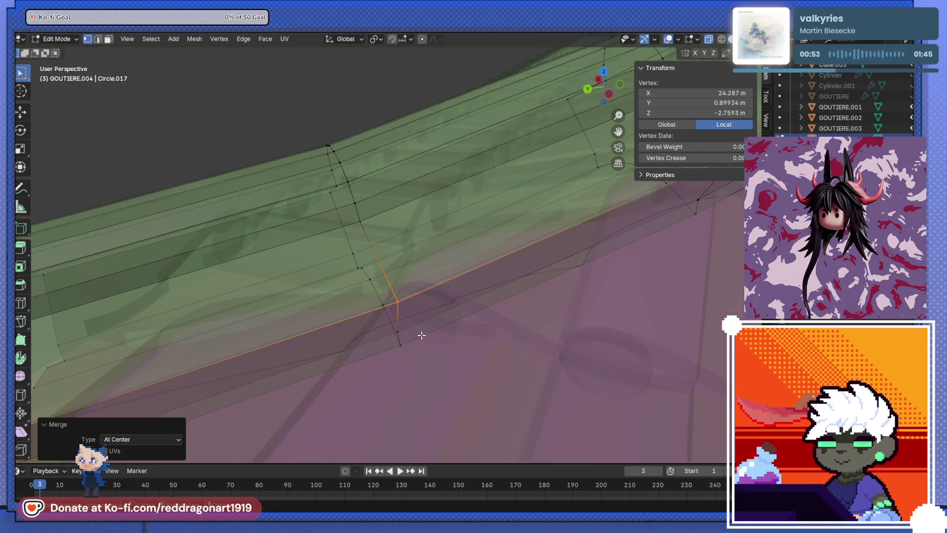
pyautogui.click(403, 334)
# Merge the first vertex pairs at the tube end of GOUTIERE.004 at their centre.
pyautogui.click(404, 348)
pyautogui.moveTo(404, 347); pyautogui.dragTo(401, 343, button='middle')
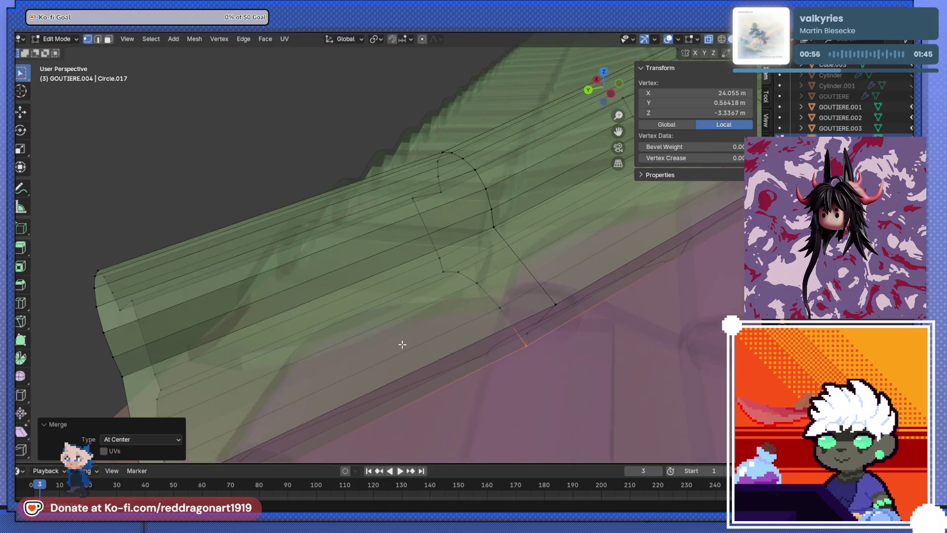
pyautogui.keyDown('shift'); pyautogui.click(502, 311); pyautogui.keyUp('shift')
pyautogui.press('m')
pyautogui.click(505, 316)
pyautogui.press('m')
pyautogui.click(478, 291)
# Merge two more vertex pairs higher up the tube end at their centre.
pyautogui.click(457, 279)
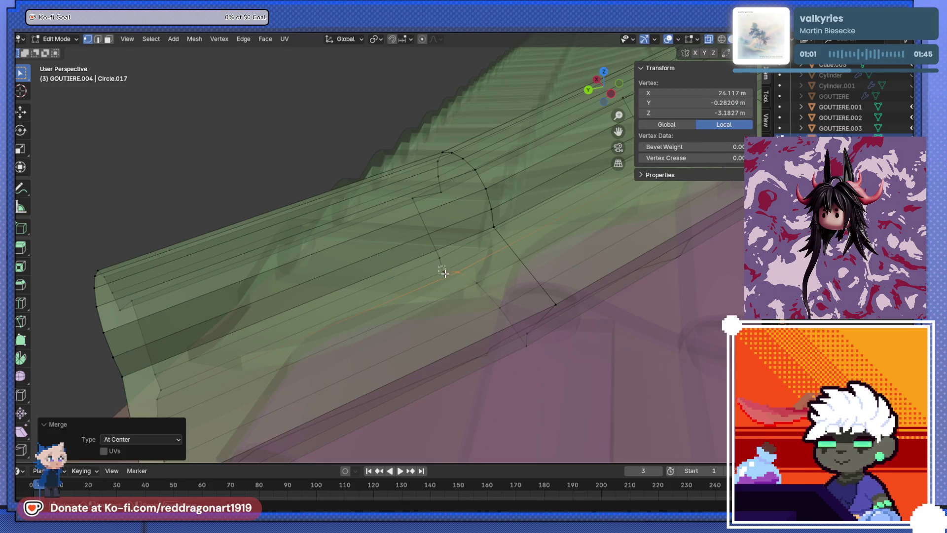
pyautogui.keyDown('shift'); pyautogui.click(434, 255); pyautogui.keyUp('shift')
pyautogui.press('m')
pyautogui.click(450, 268)
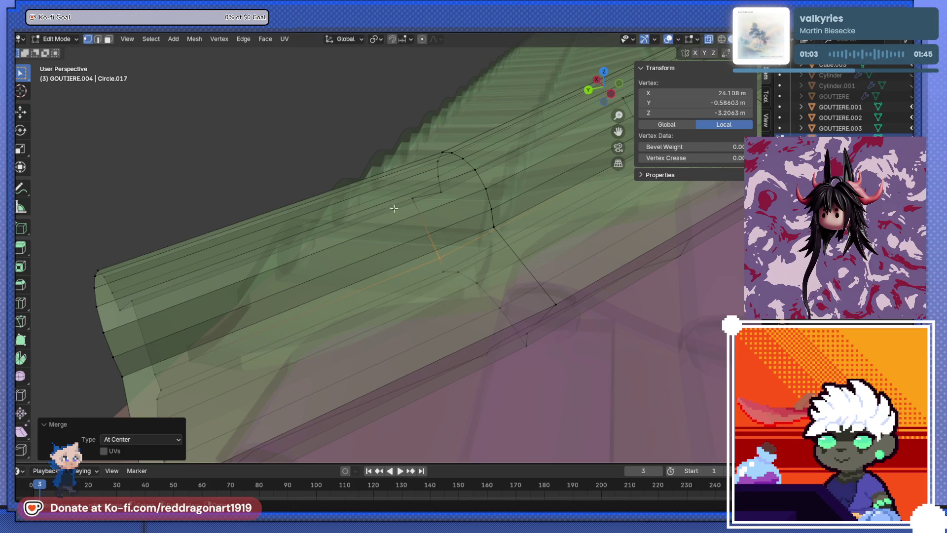
pyautogui.click(413, 204)
pyautogui.click(444, 195)
pyautogui.moveTo(445, 186); pyautogui.dragTo(444, 186)
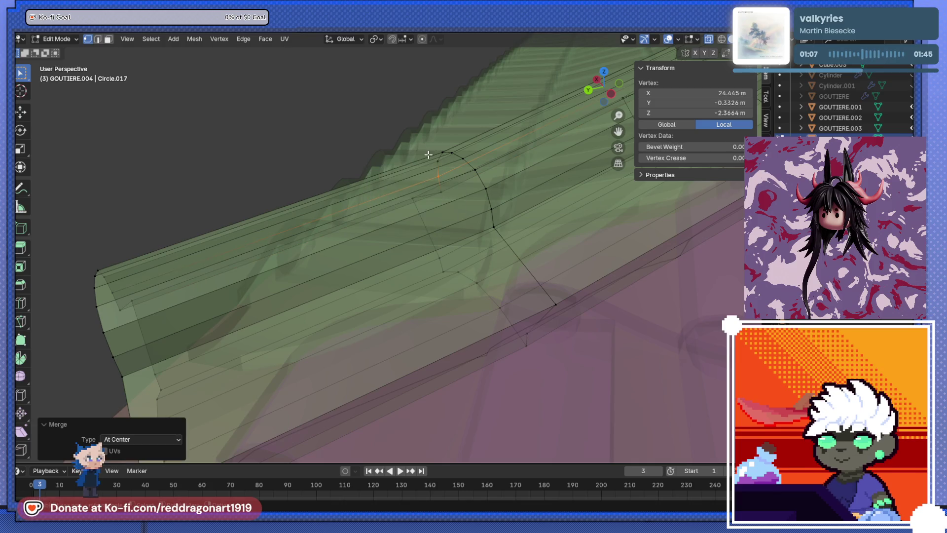
pyautogui.keyDown('shift'); pyautogui.click(438, 161); pyautogui.keyUp('shift')
pyautogui.press('m')
pyautogui.click(439, 164)
# Deselect all, then collapse three edge loops of the tube end into single central vertices.
pyautogui.hotkey('alt', 'a')
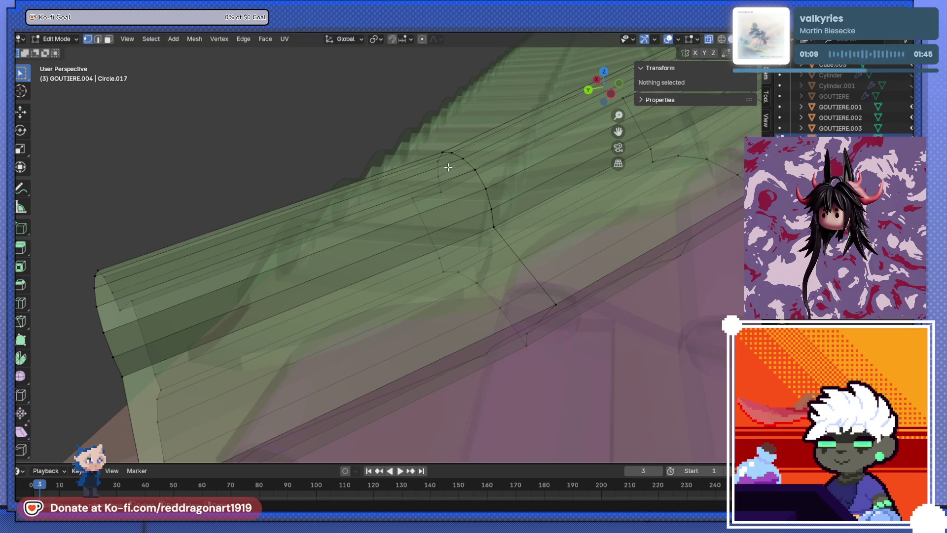
pyautogui.keyDown('alt'); pyautogui.click(444, 153); pyautogui.keyUp('alt')
pyautogui.press('m')
pyautogui.click(445, 162)
pyautogui.keyDown('alt'); pyautogui.click(457, 167); pyautogui.keyUp('alt')
pyautogui.press('m')
pyautogui.click(457, 163)
pyautogui.keyDown('alt'); pyautogui.click(469, 162); pyautogui.keyUp('alt')
pyautogui.press('m')
pyautogui.click(470, 167)
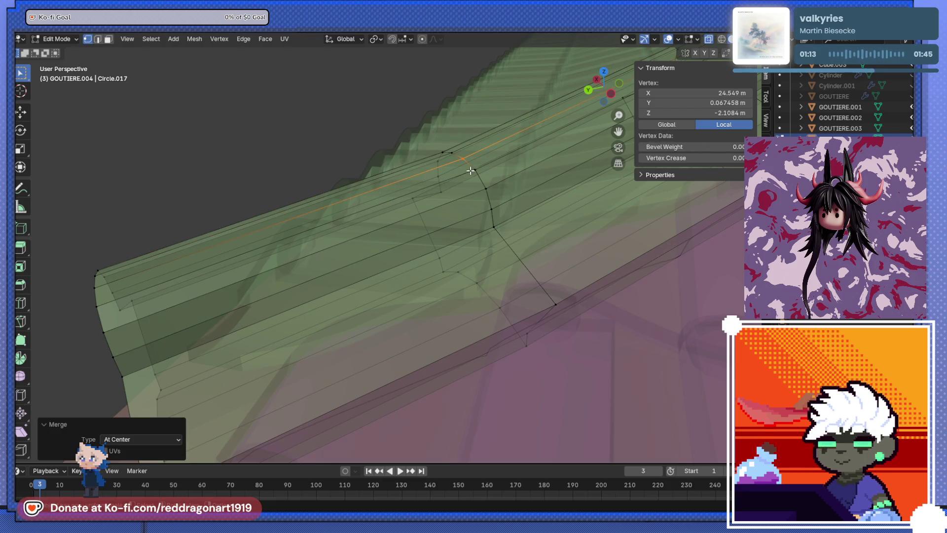
# Collapse the next three gutter loops At Center, then zoom out and return to Object Mode.
pyautogui.keyDown('alt'); pyautogui.click(480, 174); pyautogui.keyUp('alt')
pyautogui.press('m')
pyautogui.click(481, 177)
pyautogui.keyDown('alt'); pyautogui.click(491, 194); pyautogui.keyUp('alt')
pyautogui.press('m')
pyautogui.click(492, 195)
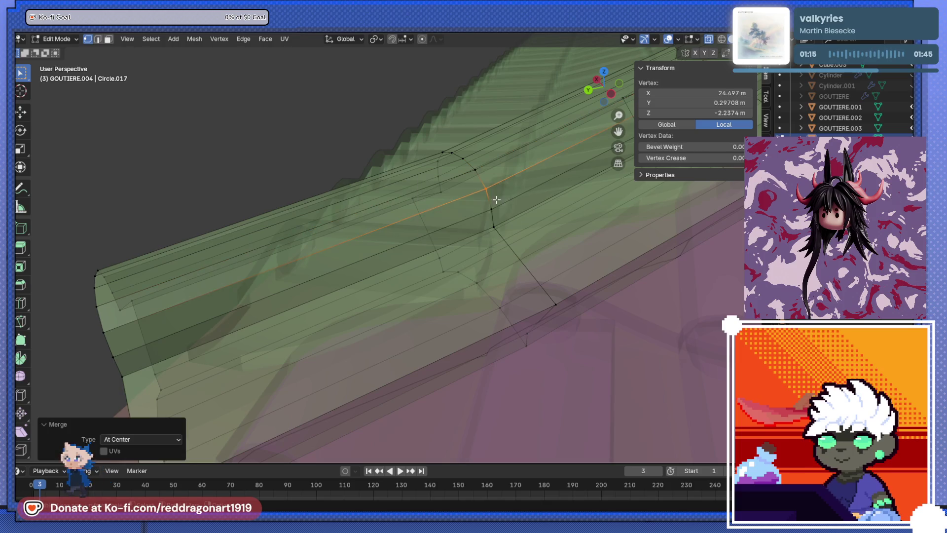
pyautogui.keyDown('alt'); pyautogui.click(498, 219); pyautogui.keyUp('alt')
pyautogui.press('m')
pyautogui.click(499, 232)
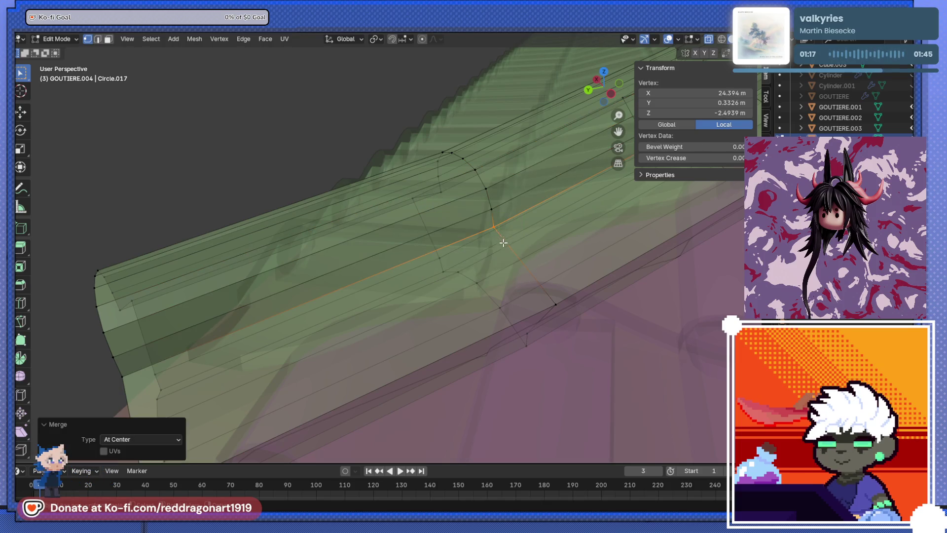
pyautogui.scroll(-2, 497, 242)
pyautogui.scroll(-3, 481, 242)
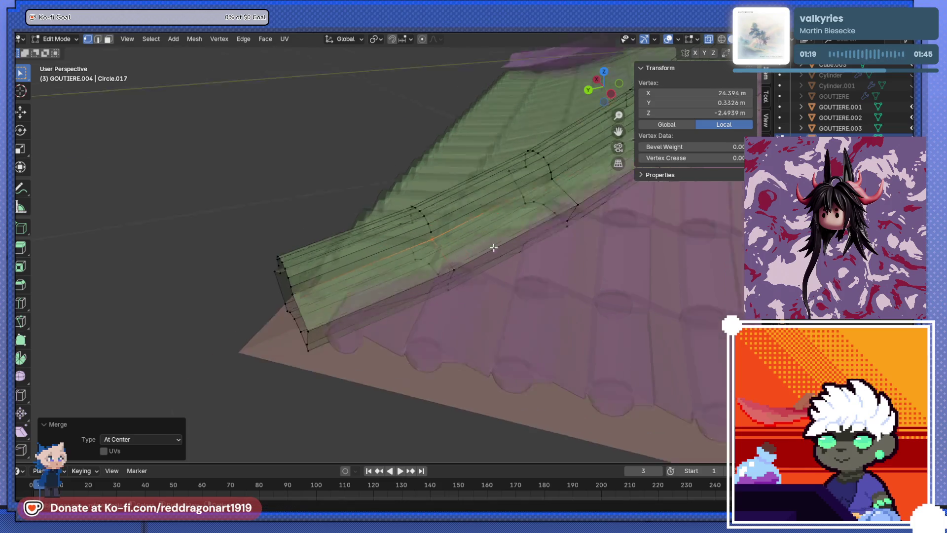
pyautogui.press('Tab')
pyautogui.press('Tab')
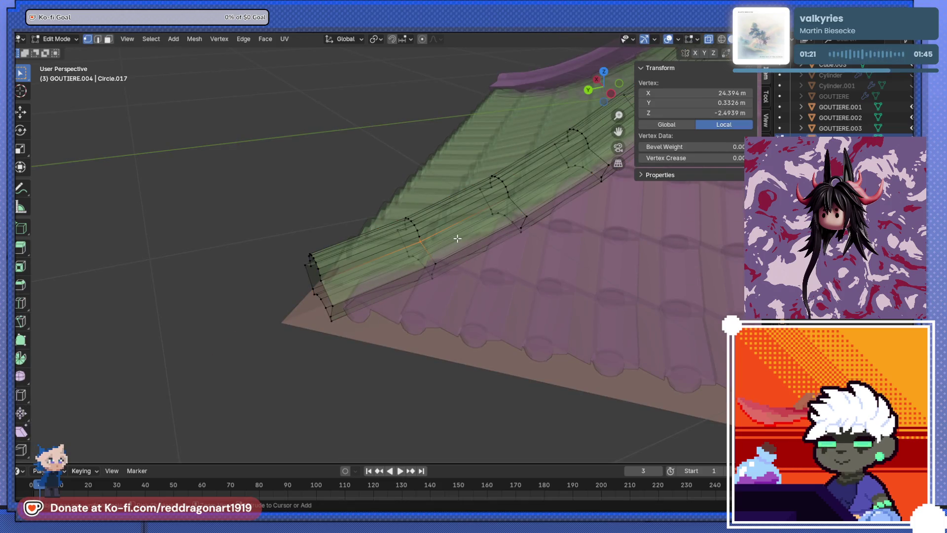
pyautogui.hotkey('ctrl', 'r')
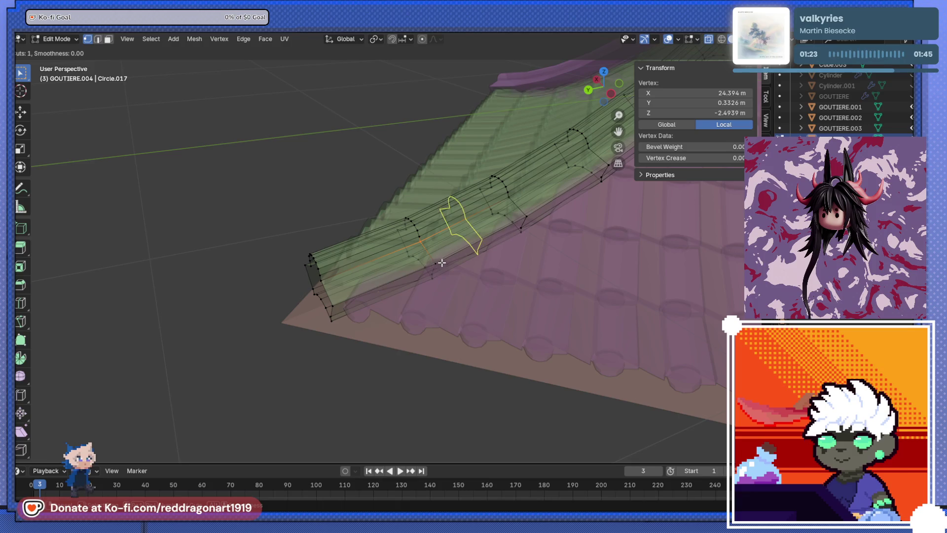
pyautogui.press('Escape')
pyautogui.moveTo(430, 248)
pyautogui.mouseDown(button='middle')
pyautogui.moveTo(533, 249)
pyautogui.moveTo(434, 226)
pyautogui.moveTo(486, 206)
pyautogui.moveTo(446, 270)
pyautogui.moveTo(413, 240)
pyautogui.moveTo(418, 283)
pyautogui.moveTo(462, 265)
pyautogui.moveTo(418, 274)
pyautogui.moveTo(437, 254)
pyautogui.moveTo(414, 246)
pyautogui.moveTo(464, 214)
pyautogui.moveTo(474, 220)
pyautogui.mouseUp(button='middle')
pyautogui.press('Tab')
pyautogui.scroll(6, 446, 269)
pyautogui.press('Tab')
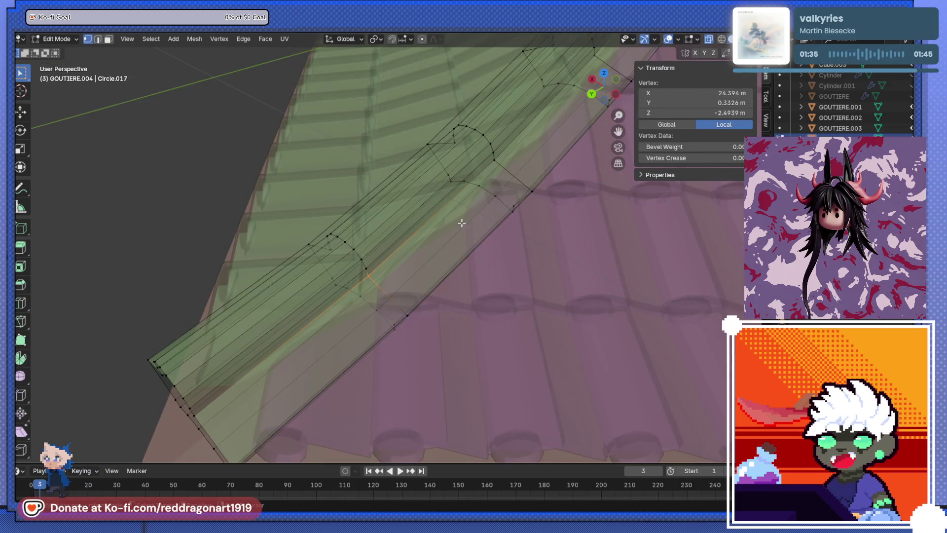
pyautogui.scroll(5, 414, 270)
pyautogui.scroll(-5, 423, 276)
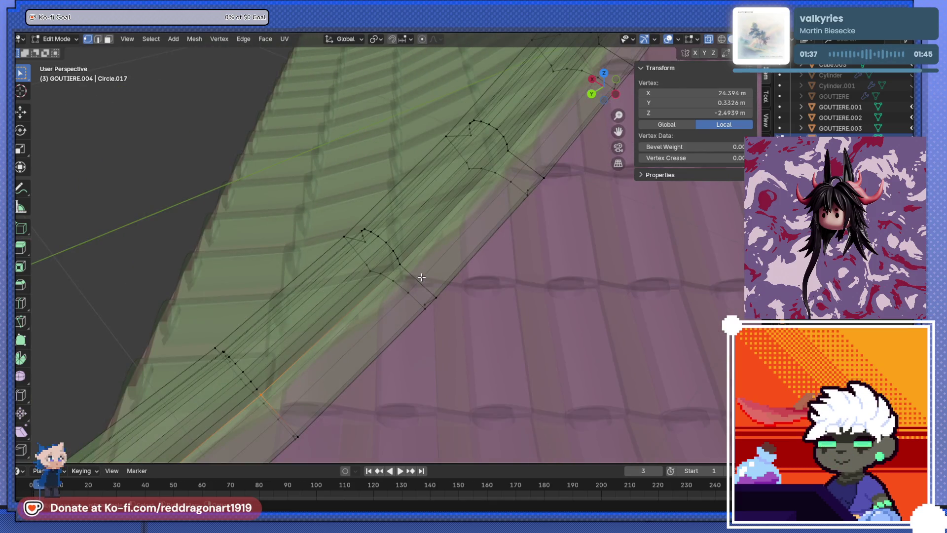
pyautogui.press('Tab')
pyautogui.press('Tab')
pyautogui.scroll(5, 414, 266)
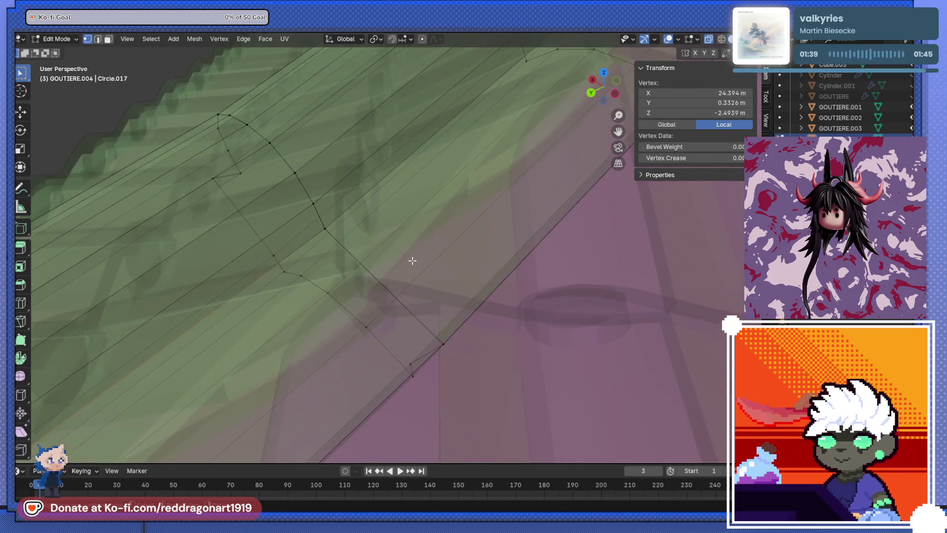
pyautogui.scroll(-4, 318, 234)
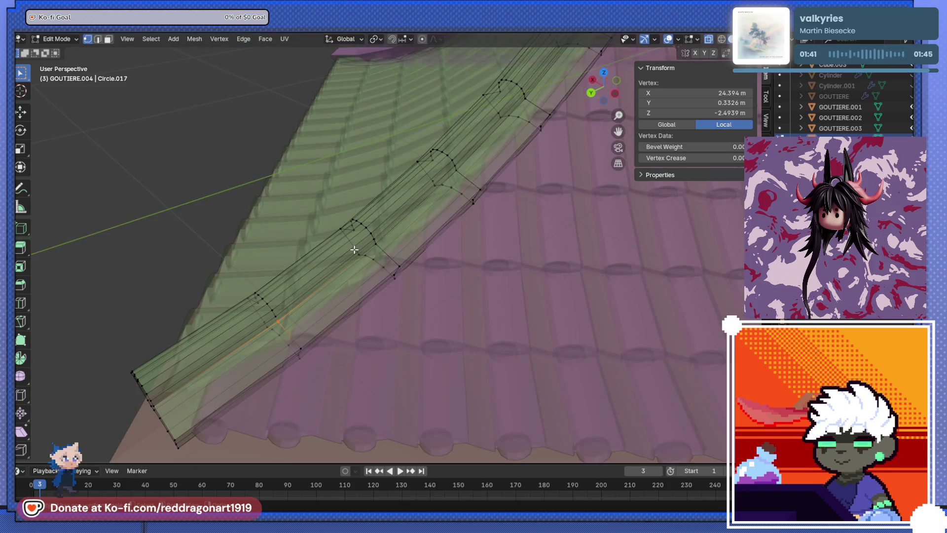
pyautogui.scroll(2, 357, 250)
pyautogui.keyDown('alt'); pyautogui.click(359, 240); pyautogui.keyUp('alt')
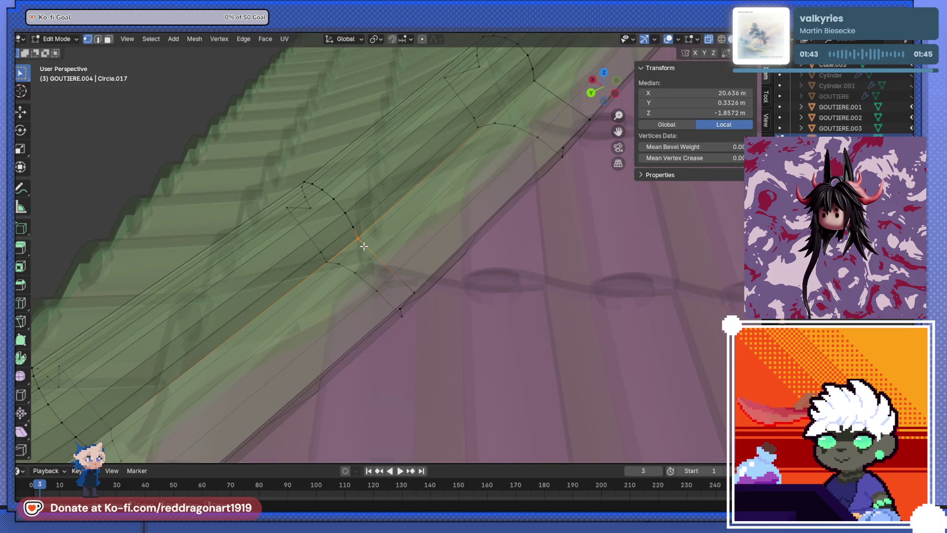
# Collapse two gutter loops, including the bottom one, and move the merged vertex near the lower edge.
pyautogui.press('m')
pyautogui.click(365, 245)
pyautogui.keyDown('alt'); pyautogui.click(417, 291); pyautogui.keyUp('alt')
pyautogui.press('m')
pyautogui.click(425, 298)
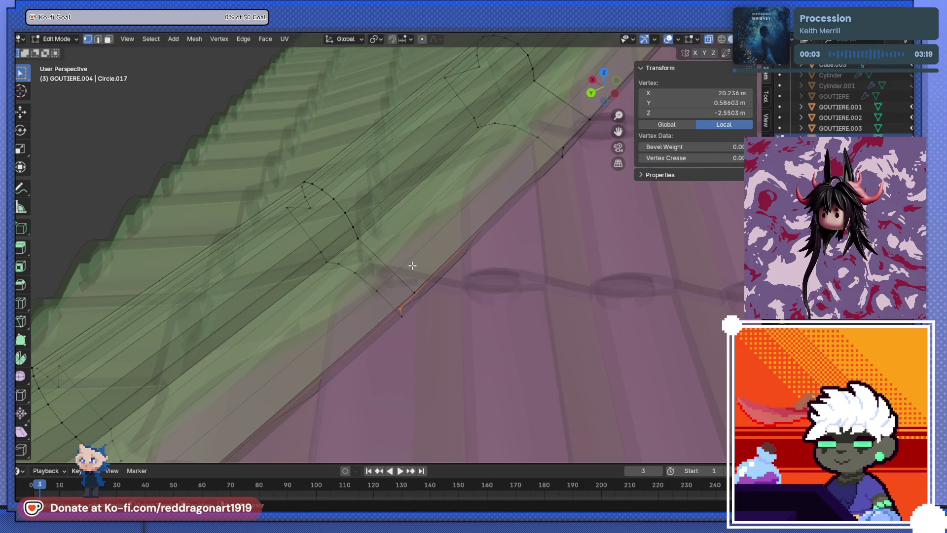
pyautogui.press('g')
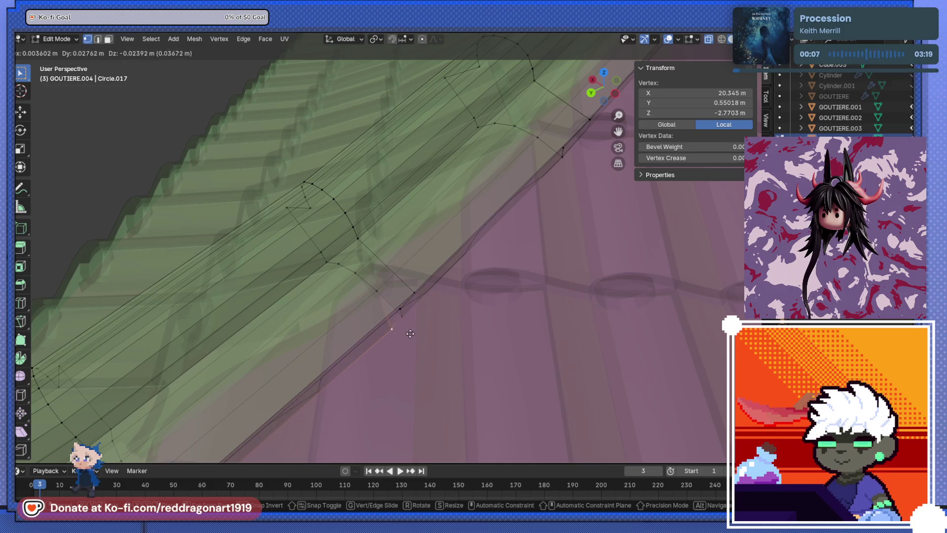
pyautogui.click(397, 318)
# Merge the next vertex pairs along the gutter edge At Center.
pyautogui.press('m')
pyautogui.click(420, 328)
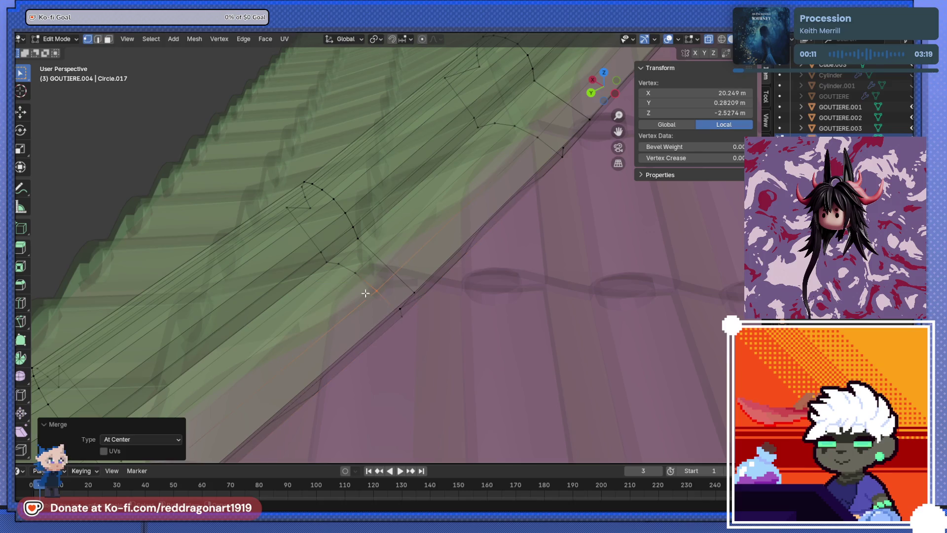
pyautogui.press('m')
pyautogui.click(363, 281)
pyautogui.keyDown('shift'); pyautogui.click(328, 260); pyautogui.keyUp('shift')
pyautogui.press('m')
pyautogui.click(345, 268)
pyautogui.keyDown('shift'); pyautogui.click(327, 259); pyautogui.keyUp('shift')
pyautogui.press('m')
pyautogui.click(329, 268)
pyautogui.keyDown('shift'); pyautogui.click(319, 253); pyautogui.keyUp('shift')
pyautogui.press('m')
pyautogui.click(328, 257)
# Continue merging vertex pairs up the gutter edge into single vertices.
pyautogui.keyDown('shift'); pyautogui.click(295, 216); pyautogui.keyUp('shift')
pyautogui.press('m')
pyautogui.click(298, 217)
pyautogui.keyDown('shift'); pyautogui.click(306, 206); pyautogui.keyUp('shift')
pyautogui.press('m')
pyautogui.click(317, 214)
pyautogui.keyDown('shift'); pyautogui.click(299, 194); pyautogui.keyUp('shift')
pyautogui.press('m')
pyautogui.click(309, 200)
pyautogui.keyDown('shift'); pyautogui.click(304, 191); pyautogui.keyUp('shift')
pyautogui.press('m')
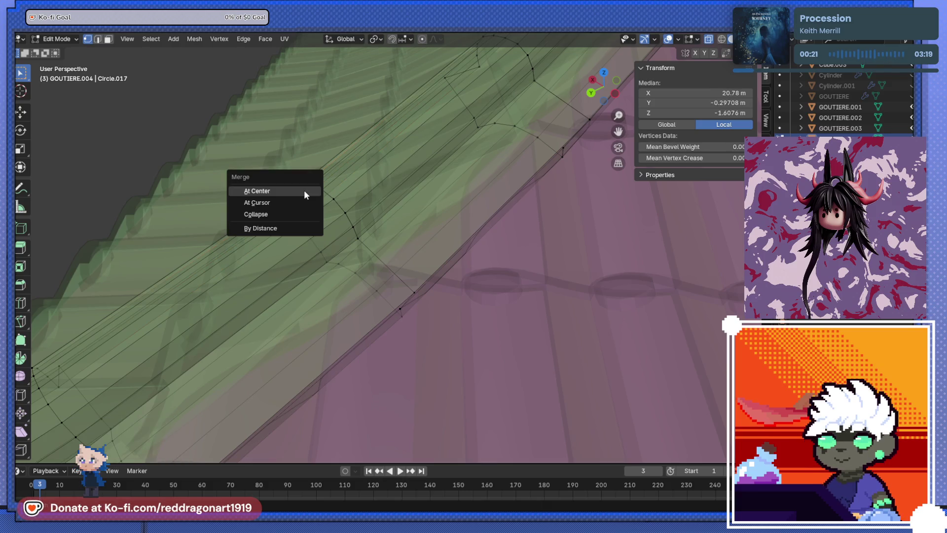
pyautogui.click(305, 190)
# Merge further vertex pairs near the top of the chain at their centres.
pyautogui.keyDown('shift'); pyautogui.click(306, 187); pyautogui.keyUp('shift')
pyautogui.press('m')
pyautogui.click(308, 225)
pyautogui.keyDown('shift'); pyautogui.click(305, 184); pyautogui.keyUp('shift')
pyautogui.press('m')
pyautogui.click(306, 190)
pyautogui.press('m')
pyautogui.click(314, 191)
pyautogui.keyDown('shift'); pyautogui.click(326, 196); pyautogui.keyUp('shift')
pyautogui.press('m')
pyautogui.click(330, 198)
# Merge the vertex pairs down the chain toward the gutter's lower end.
pyautogui.click(333, 199)
pyautogui.press('m')
pyautogui.click(344, 210)
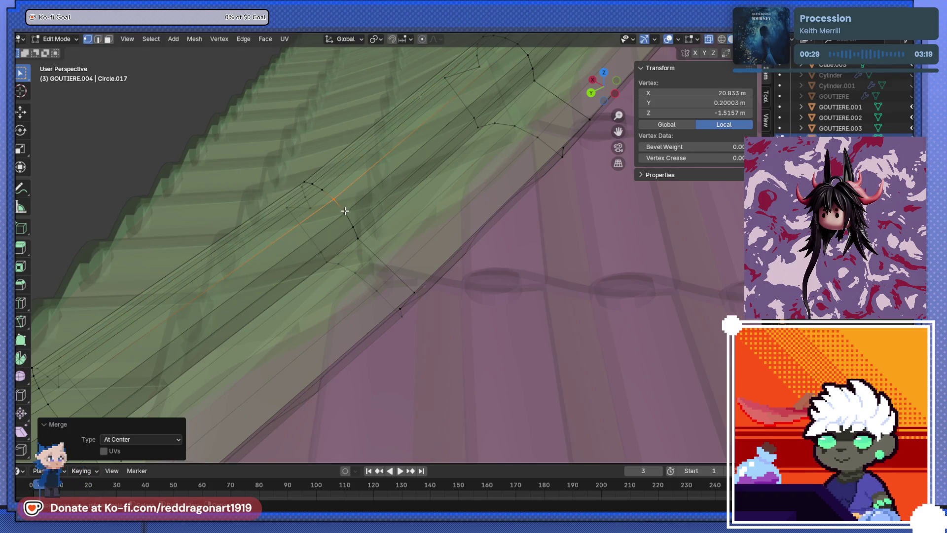
pyautogui.keyDown('shift'); pyautogui.click(345, 212); pyautogui.keyUp('shift')
pyautogui.press('m')
pyautogui.click(350, 217)
pyautogui.keyDown('shift'); pyautogui.click(353, 226); pyautogui.keyUp('shift')
pyautogui.press('m')
pyautogui.click(357, 237)
pyautogui.press('m')
pyautogui.click(364, 245)
# Move the last merged vertex onto the gutter's lower edge and inspect the gutter along the hip ridge.
pyautogui.press('g')
pyautogui.click(417, 292)
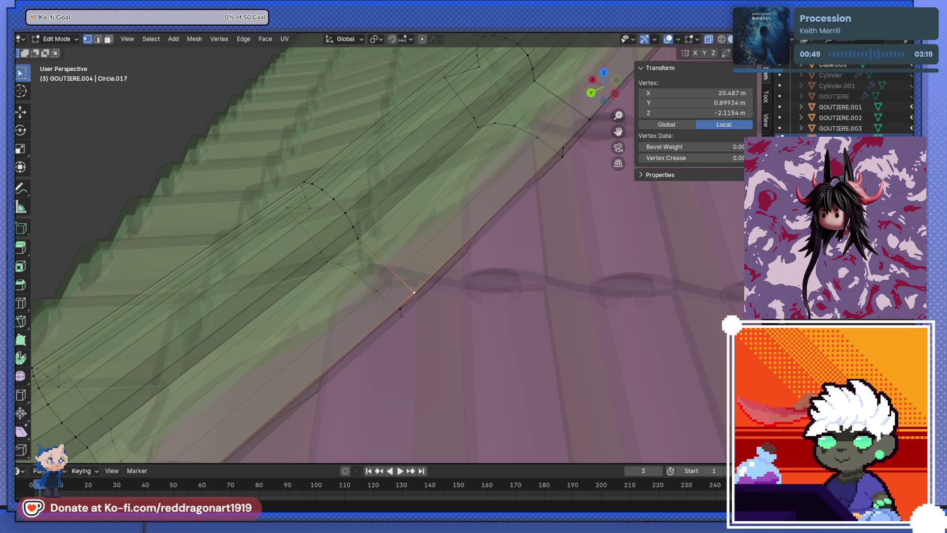
pyautogui.scroll(3, 360, 408)
pyautogui.scroll(-6, 417, 262)
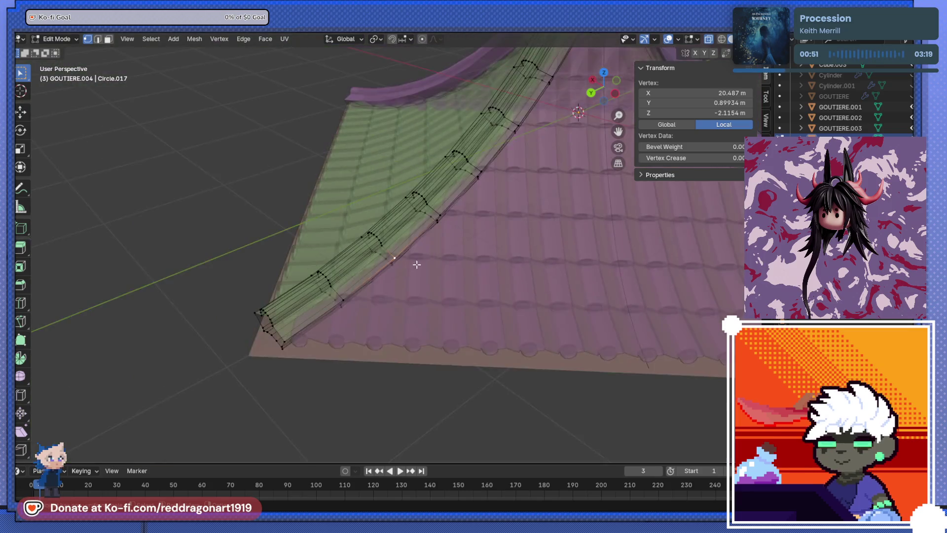
pyautogui.scroll(4, 398, 307)
pyautogui.scroll(3, 398, 307)
pyautogui.scroll(3, 395, 248)
pyautogui.keyDown('shift'); pyautogui.moveTo(406, 232); pyautogui.dragTo(401, 264, button='middle'); pyautogui.keyUp('shift')
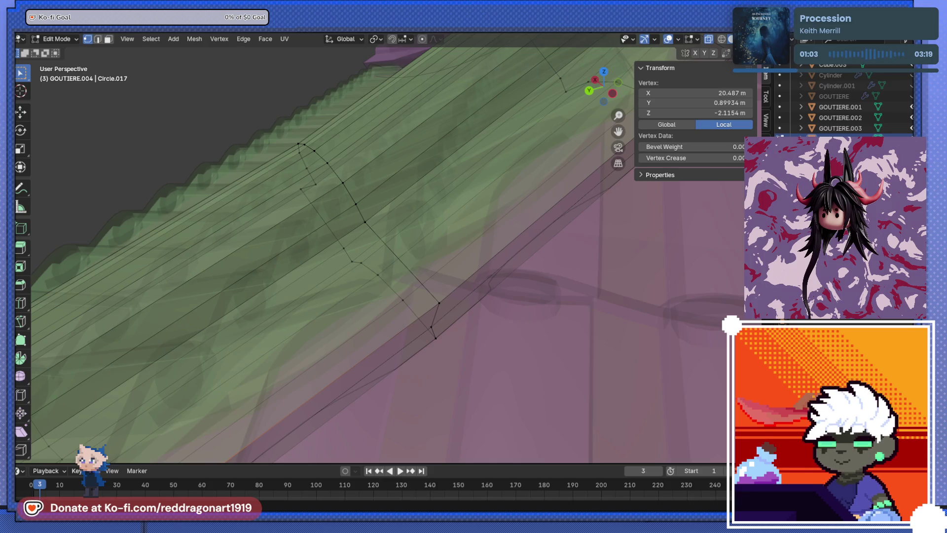
pyautogui.scroll(-4, 421, 317)
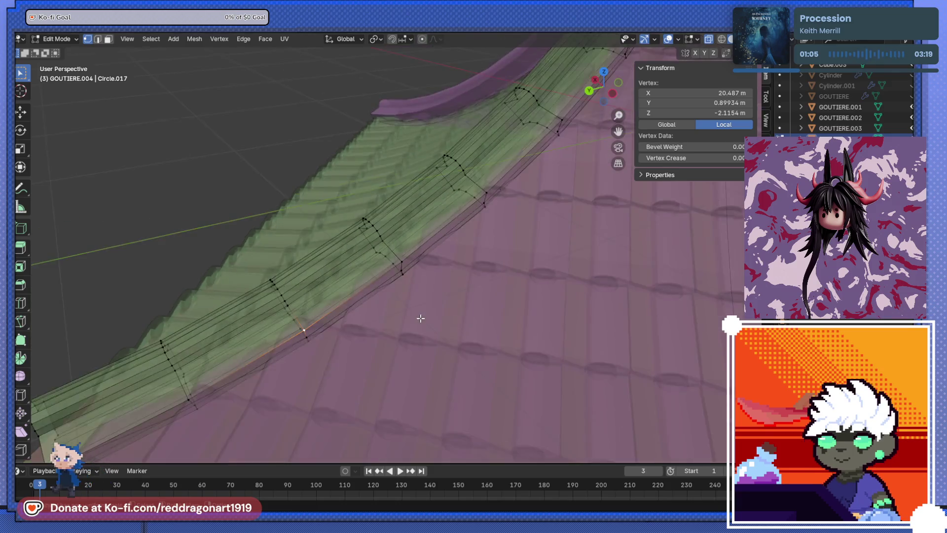
# Weld stray vertex pairs at center along the first stretch of the green gutter edge.
pyautogui.scroll(2, 417, 302)
pyautogui.keyDown('alt'); pyautogui.click(425, 285); pyautogui.keyUp('alt')
pyautogui.press('m')
pyautogui.click(433, 280)
pyautogui.keyDown('alt'); pyautogui.click(417, 297); pyautogui.keyUp('alt')
pyautogui.press('m')
pyautogui.click(422, 301)
pyautogui.keyDown('alt'); pyautogui.click(412, 298); pyautogui.keyUp('alt')
pyautogui.press('m')
pyautogui.click(427, 310)
pyautogui.moveTo(427, 309); pyautogui.dragTo(450, 311, button='middle')
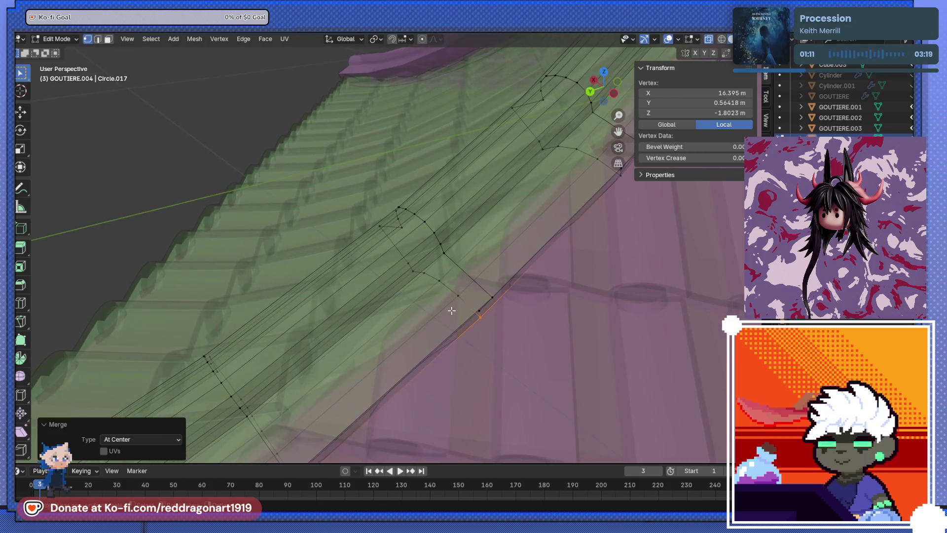
pyautogui.click(458, 299)
pyautogui.press('m')
pyautogui.click(448, 290)
pyautogui.press('m')
pyautogui.click(428, 276)
pyautogui.click(412, 271)
pyautogui.press('m')
pyautogui.click(412, 265)
pyautogui.click(380, 226)
pyautogui.press('m')
pyautogui.click(390, 236)
pyautogui.press('m')
pyautogui.click(412, 232)
pyautogui.keyDown('shift'); pyautogui.click(397, 219); pyautogui.keyUp('shift')
pyautogui.press('m')
pyautogui.click(398, 214)
pyautogui.keyDown('shift'); pyautogui.click(395, 212); pyautogui.keyUp('shift')
pyautogui.press('m')
pyautogui.click(399, 218)
pyautogui.keyDown('shift'); pyautogui.click(402, 212); pyautogui.keyUp('shift')
pyautogui.press('m')
pyautogui.click(406, 216)
pyautogui.keyDown('shift'); pyautogui.click(407, 209); pyautogui.keyUp('shift')
pyautogui.press('m')
pyautogui.click(414, 217)
pyautogui.keyDown('shift'); pyautogui.click(415, 219); pyautogui.keyUp('shift')
pyautogui.press('m')
pyautogui.click(416, 220)
pyautogui.keyDown('shift'); pyautogui.click(428, 225); pyautogui.keyUp('shift')
pyautogui.press('m')
pyautogui.click(429, 227)
pyautogui.keyDown('shift'); pyautogui.click(433, 231); pyautogui.keyUp('shift')
pyautogui.press('m')
pyautogui.click(438, 235)
pyautogui.keyDown('shift'); pyautogui.click(440, 243); pyautogui.keyUp('shift')
pyautogui.press('m')
pyautogui.click(444, 247)
pyautogui.keyDown('shift'); pyautogui.click(444, 252); pyautogui.keyUp('shift')
pyautogui.press('m')
pyautogui.click(452, 260)
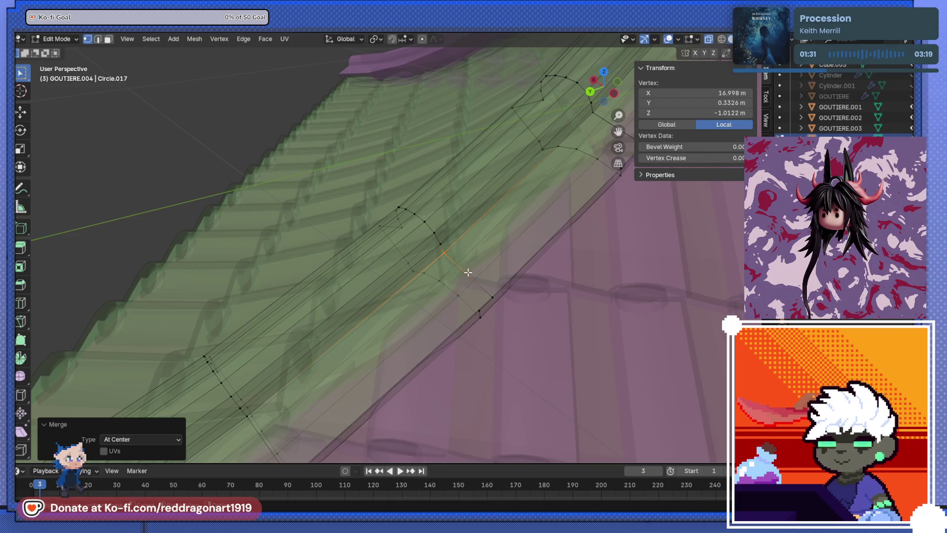
# Merge the vertices along the gutter's curving outer edge below the roof at center.
pyautogui.moveTo(523, 228); pyautogui.dragTo(479, 272, button='middle')
pyautogui.keyDown('shift'); pyautogui.click(537, 299); pyautogui.keyUp('shift')
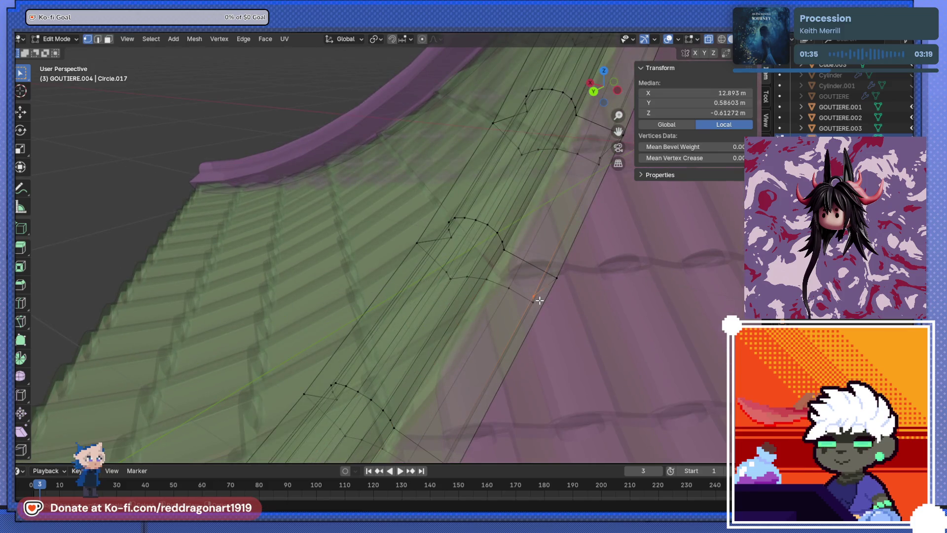
pyautogui.press('m')
pyautogui.click(541, 300)
pyautogui.moveTo(561, 282); pyautogui.dragTo(561, 282)
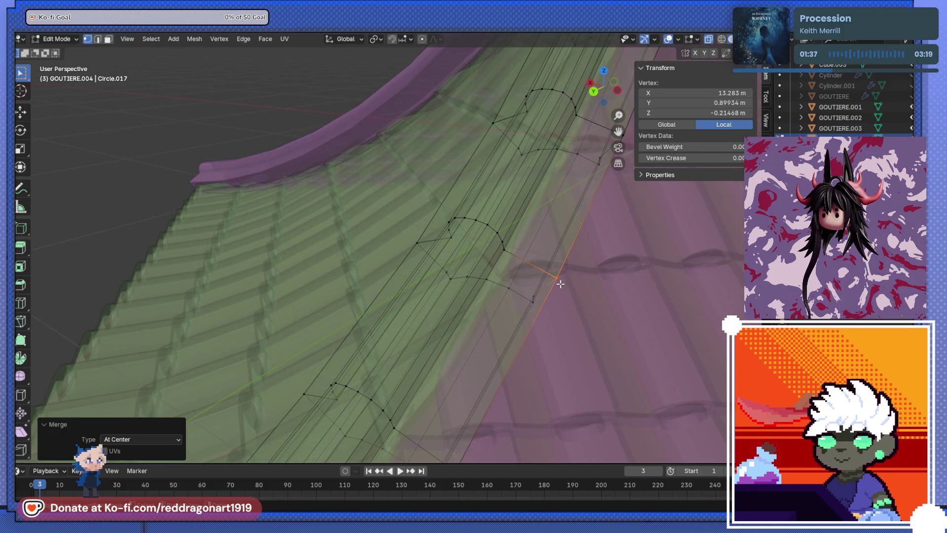
pyautogui.press('m')
pyautogui.click(546, 310)
pyautogui.press('m')
pyautogui.click(516, 296)
pyautogui.press('m')
pyautogui.click(495, 287)
pyautogui.press('m')
pyautogui.click(477, 282)
pyautogui.keyDown('shift'); pyautogui.click(447, 275); pyautogui.keyUp('shift')
pyautogui.press('m')
pyautogui.click(448, 276)
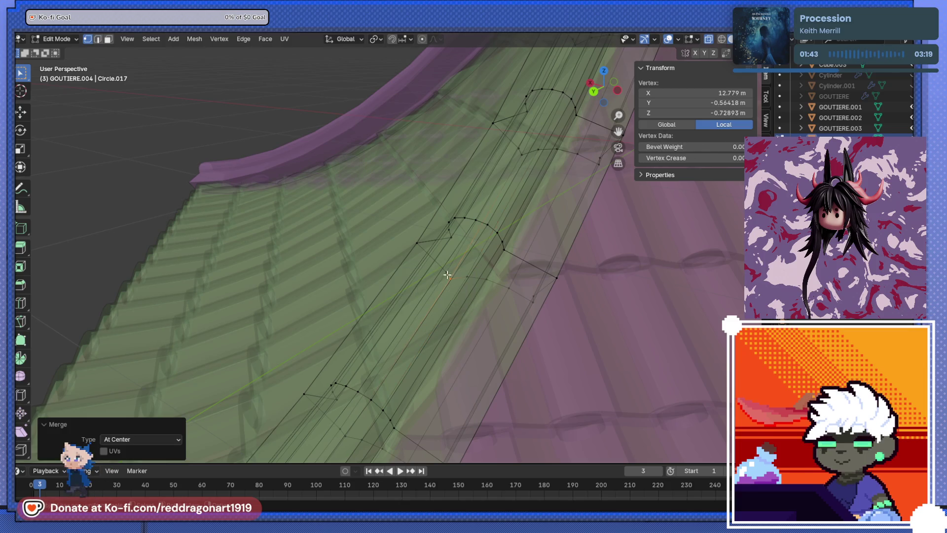
pyautogui.keyDown('shift'); pyautogui.click(419, 242); pyautogui.keyUp('shift')
pyautogui.press('m')
pyautogui.click(428, 251)
pyautogui.press('m')
pyautogui.click(461, 244)
pyautogui.keyDown('shift'); pyautogui.click(448, 228); pyautogui.keyUp('shift')
pyautogui.press('m')
pyautogui.click(455, 232)
pyautogui.keyDown('shift'); pyautogui.click(444, 220); pyautogui.keyUp('shift')
pyautogui.press('m')
pyautogui.click(451, 225)
pyautogui.keyDown('shift'); pyautogui.click(459, 220); pyautogui.keyUp('shift')
pyautogui.press('m')
pyautogui.click(460, 221)
pyautogui.keyDown('shift'); pyautogui.click(465, 219); pyautogui.keyUp('shift')
pyautogui.press('m')
pyautogui.click(471, 227)
pyautogui.press('m')
pyautogui.click(475, 225)
pyautogui.keyDown('shift'); pyautogui.click(486, 220); pyautogui.keyUp('shift')
pyautogui.press('m')
pyautogui.click(489, 229)
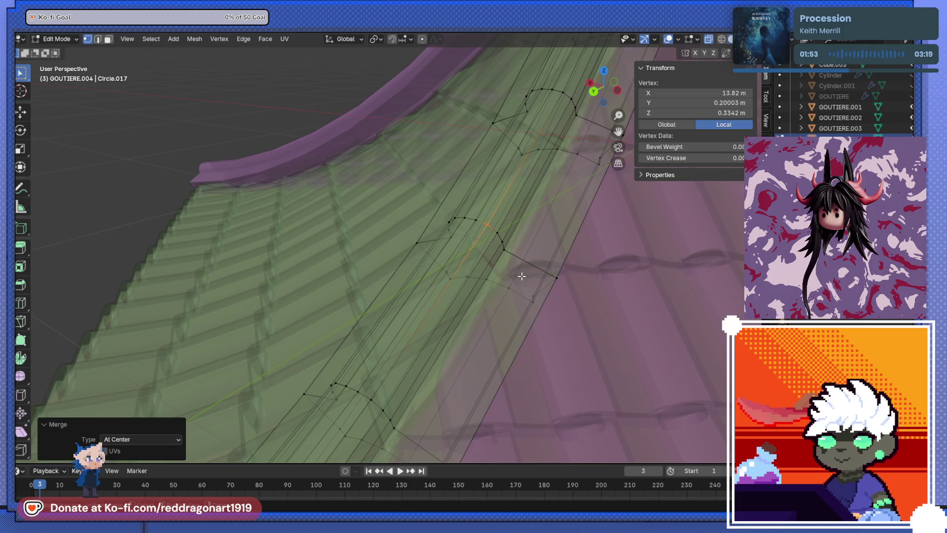
# Weld the vertex pairs on the gutter's upper ring at center, collapsing a cross edge.
pyautogui.moveTo(530, 183)
pyautogui.mouseDown(button='middle')
pyautogui.moveTo(475, 242)
pyautogui.moveTo(485, 252)
pyautogui.mouseUp(button='middle')
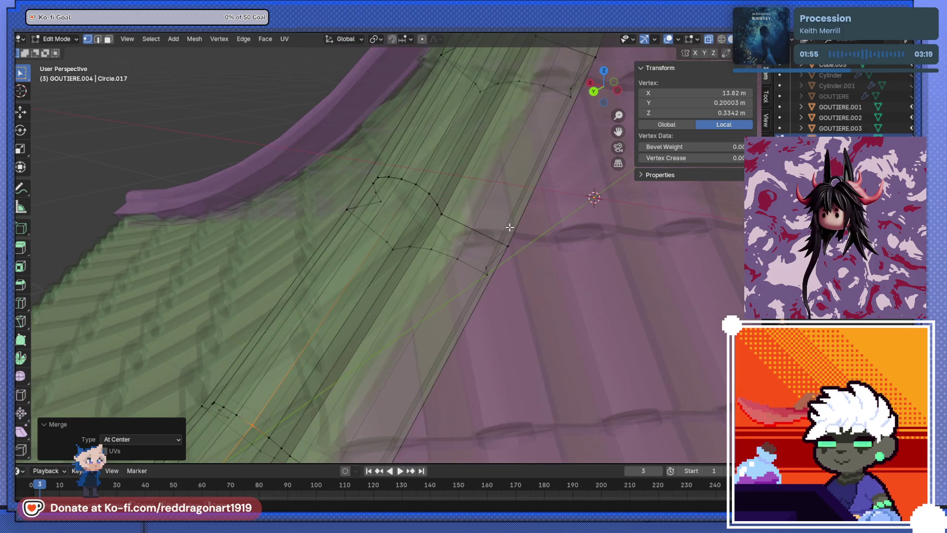
pyautogui.click(513, 233)
pyautogui.press('m')
pyautogui.click(527, 257)
pyautogui.click(487, 269)
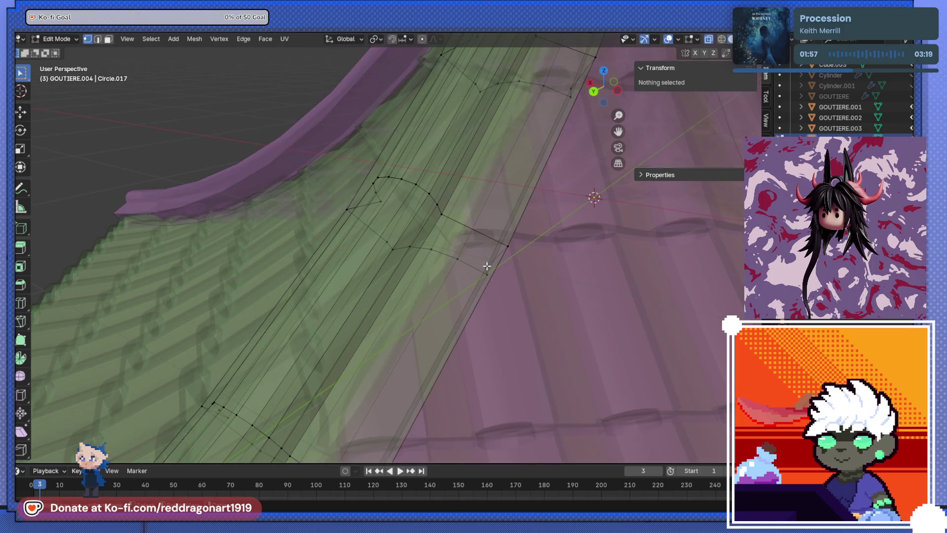
pyautogui.keyDown('shift'); pyautogui.click(489, 266); pyautogui.keyUp('shift')
pyautogui.press('m')
pyautogui.click(492, 272)
pyautogui.press('m')
pyautogui.click(501, 282)
pyautogui.press('m')
pyautogui.click(471, 270)
pyautogui.keyDown('shift'); pyautogui.click(431, 249); pyautogui.keyUp('shift')
pyautogui.press('m')
pyautogui.click(440, 264)
pyautogui.press('m')
pyautogui.click(421, 254)
pyautogui.moveTo(387, 248)
pyautogui.mouseDown()
pyautogui.moveTo(403, 256)
pyautogui.moveTo(391, 246)
pyautogui.mouseUp()
pyautogui.press('m')
pyautogui.click(362, 218)
pyautogui.press('m')
pyautogui.click(395, 212)
pyautogui.press('m')
pyautogui.click(389, 197)
pyautogui.click(376, 186)
pyautogui.press('m')
pyautogui.click(378, 188)
pyautogui.press('m')
pyautogui.click(383, 188)
pyautogui.press('m')
pyautogui.click(393, 194)
pyautogui.press('m')
pyautogui.click(405, 192)
pyautogui.press('m')
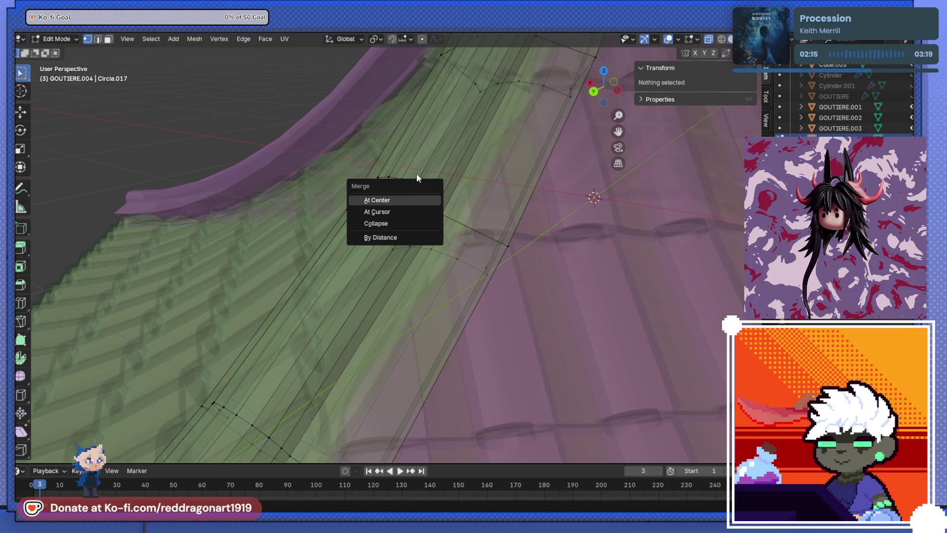
pyautogui.press('Escape')
pyautogui.click(419, 197)
pyautogui.press('m')
pyautogui.click(418, 197)
pyautogui.click(432, 199)
pyautogui.press('m')
pyautogui.click(432, 199)
pyautogui.click(430, 200)
pyautogui.press('m')
pyautogui.click(440, 209)
pyautogui.click(447, 223)
pyautogui.press('m')
pyautogui.click(447, 223)
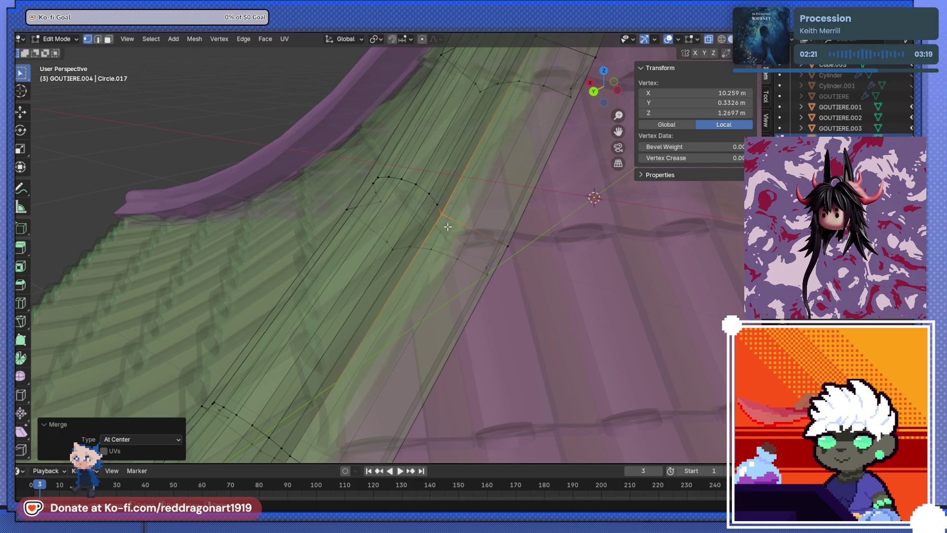
pyautogui.click(508, 250)
# Weld the remaining stray vertices up the gutter's upper edge at center.
pyautogui.moveTo(556, 261)
pyautogui.mouseDown(button='middle')
pyautogui.moveTo(465, 258)
pyautogui.moveTo(437, 279)
pyautogui.moveTo(429, 269)
pyautogui.moveTo(390, 331)
pyautogui.moveTo(437, 270)
pyautogui.mouseUp(button='middle')
pyautogui.keyDown('shift'); pyautogui.click(447, 214); pyautogui.keyUp('shift')
pyautogui.press('m')
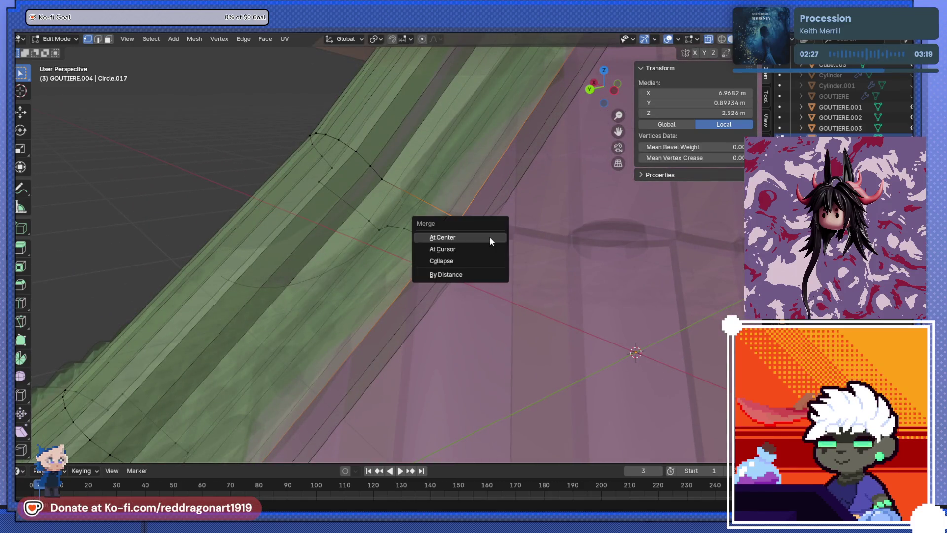
pyautogui.click(489, 235)
pyautogui.click(464, 253)
pyautogui.press('m')
pyautogui.click(464, 252)
pyautogui.click(475, 268)
pyautogui.press('m')
pyautogui.click(476, 267)
pyautogui.keyDown('shift'); pyautogui.click(445, 254); pyautogui.keyUp('shift')
pyautogui.press('m')
pyautogui.click(445, 253)
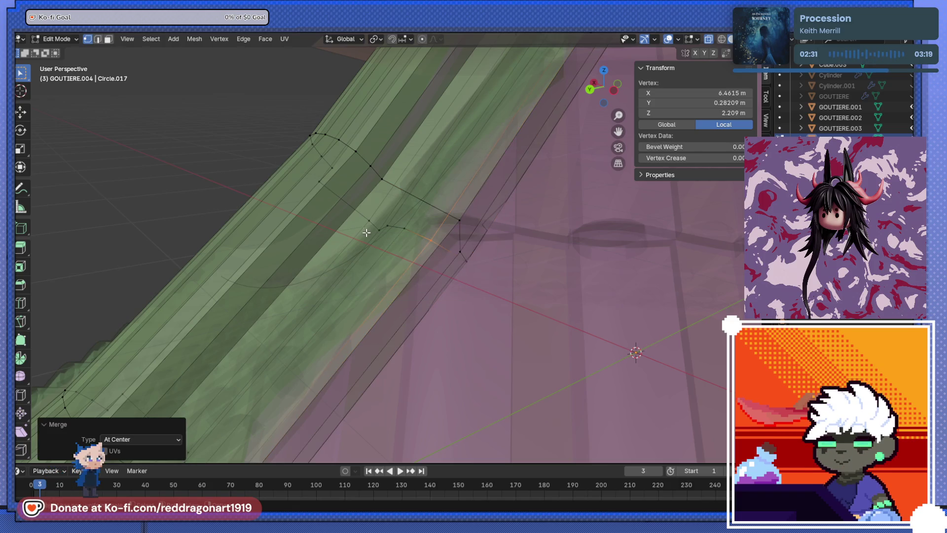
pyautogui.keyDown('shift'); pyautogui.click(413, 241); pyautogui.keyUp('shift')
pyautogui.press('m')
pyautogui.click(412, 242)
pyautogui.press('m')
pyautogui.click(396, 238)
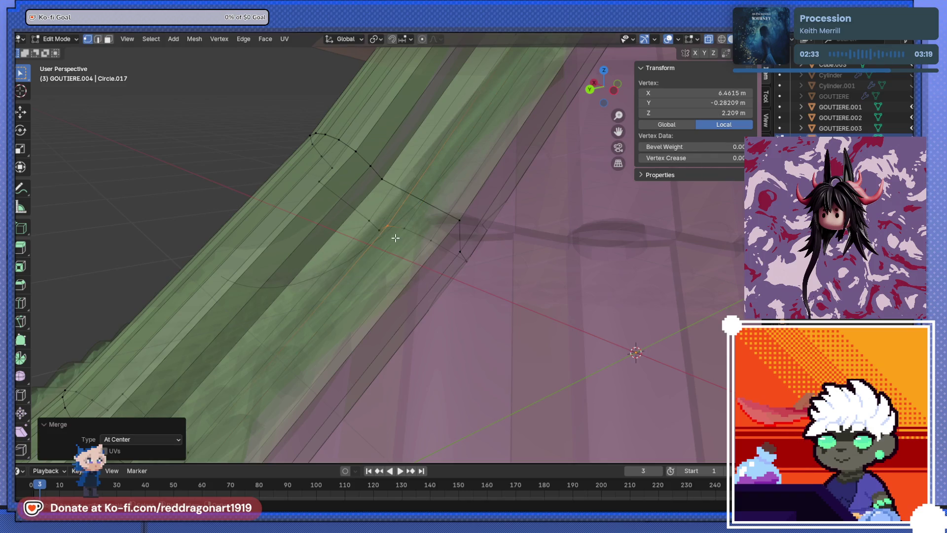
pyautogui.keyDown('shift'); pyautogui.click(385, 240); pyautogui.keyUp('shift')
pyautogui.press('m')
pyautogui.click(386, 243)
pyautogui.keyDown('shift'); pyautogui.click(375, 225); pyautogui.keyUp('shift')
pyautogui.press('m')
pyautogui.click(375, 225)
pyautogui.keyDown('shift'); pyautogui.click(328, 190); pyautogui.keyUp('shift')
pyautogui.press('m')
pyautogui.click(330, 190)
pyautogui.keyDown('shift'); pyautogui.click(322, 158); pyautogui.keyUp('shift')
pyautogui.press('m')
pyautogui.click(344, 176)
pyautogui.moveTo(314, 155); pyautogui.dragTo(333, 166)
pyautogui.keyDown('shift'); pyautogui.click(310, 143); pyautogui.keyUp('shift')
pyautogui.press('m')
pyautogui.click(320, 149)
pyautogui.click(310, 138)
pyautogui.click(318, 135)
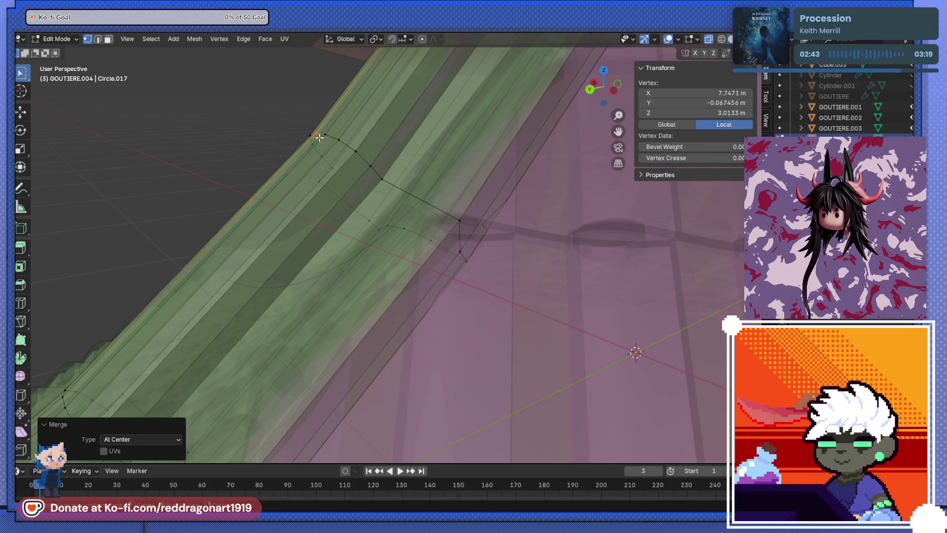
pyautogui.keyDown('shift'); pyautogui.click(329, 142); pyautogui.keyUp('shift')
pyautogui.press('m')
pyautogui.click(330, 144)
pyautogui.keyDown('shift'); pyautogui.click(341, 147); pyautogui.keyUp('shift')
pyautogui.press('m')
pyautogui.click(343, 149)
pyautogui.keyDown('shift'); pyautogui.click(358, 153); pyautogui.keyUp('shift')
pyautogui.press('m')
pyautogui.click(360, 156)
pyautogui.keyDown('shift'); pyautogui.click(373, 167); pyautogui.keyUp('shift')
pyautogui.press('m')
pyautogui.click(376, 176)
pyautogui.keyDown('shift'); pyautogui.click(385, 181); pyautogui.keyUp('shift')
pyautogui.press('m')
pyautogui.click(390, 187)
pyautogui.keyDown('shift'); pyautogui.click(466, 225); pyautogui.keyUp('shift')
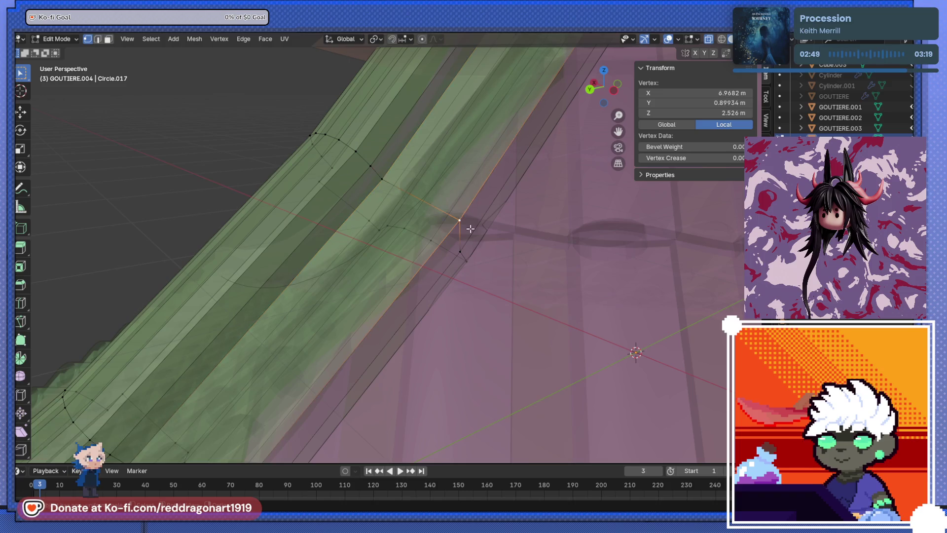
# Return to Object Mode and orbit the whole roof to check the gutter.
pyautogui.press('Tab')
pyautogui.scroll(-8, 459, 222)
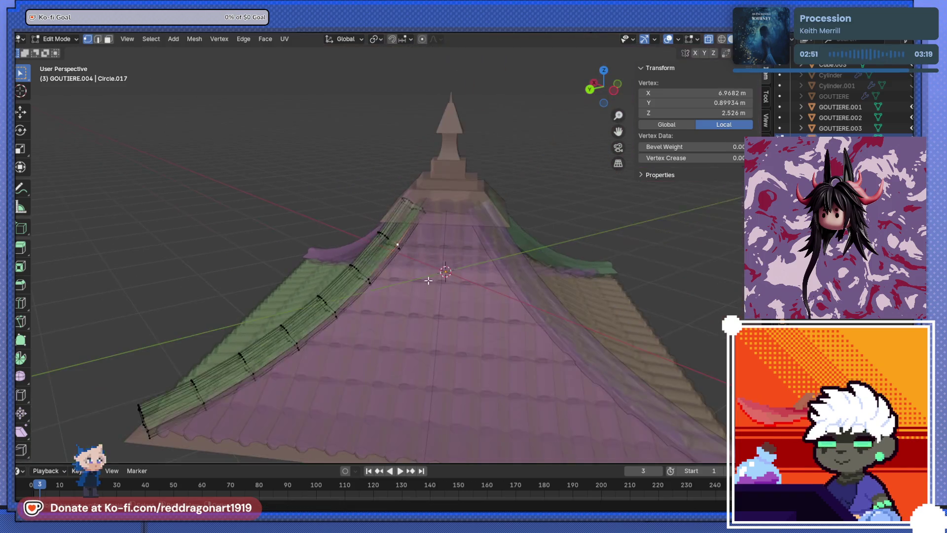
pyautogui.moveTo(402, 229)
pyautogui.mouseDown(button='middle')
pyautogui.moveTo(424, 281)
pyautogui.moveTo(460, 297)
pyautogui.moveTo(416, 299)
pyautogui.moveTo(401, 250)
pyautogui.moveTo(424, 268)
pyautogui.mouseUp(button='middle')
pyautogui.scroll(6, 463, 260)
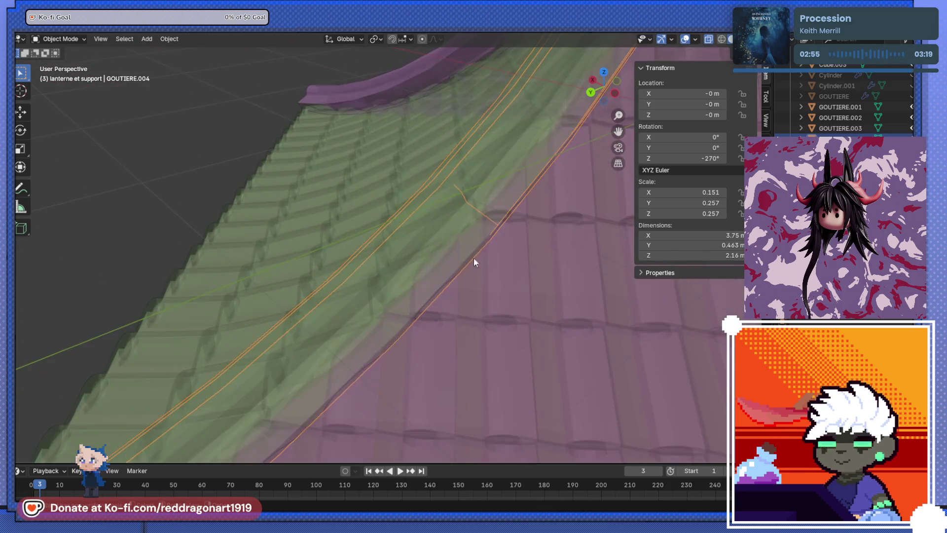
# Re-enter Edit Mode on the gutter, move a stray vertex, and merge it with its neighbour.
pyautogui.click(443, 270)
pyautogui.press('Tab')
pyautogui.press('g')
pyautogui.click(408, 305)
pyautogui.keyDown('shift'); pyautogui.click(425, 266); pyautogui.keyUp('shift')
pyautogui.press('m')
pyautogui.click(431, 270)
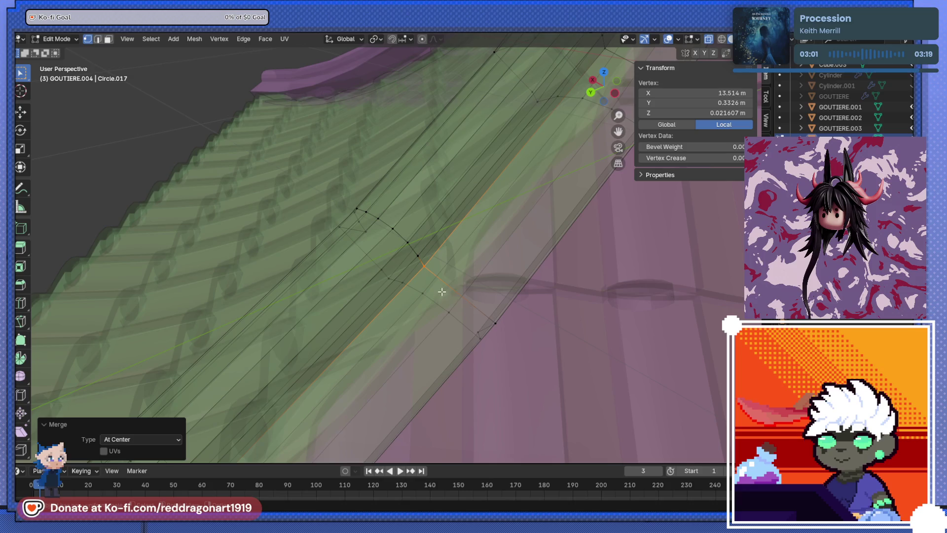
# Weld the last vertex cluster and pairs at center, then go back to Object Mode.
pyautogui.keyDown('shift'); pyautogui.moveTo(501, 327); pyautogui.dragTo(501, 327); pyautogui.keyUp('shift')
pyautogui.press('m')
pyautogui.click(501, 327)
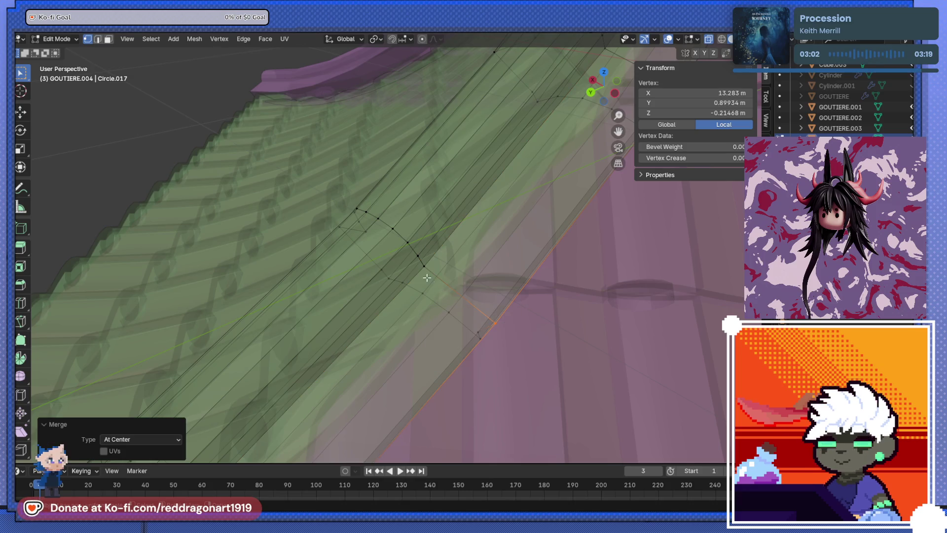
pyautogui.keyDown('shift'); pyautogui.click(422, 258); pyautogui.keyUp('shift')
pyautogui.press('m')
pyautogui.click(422, 258)
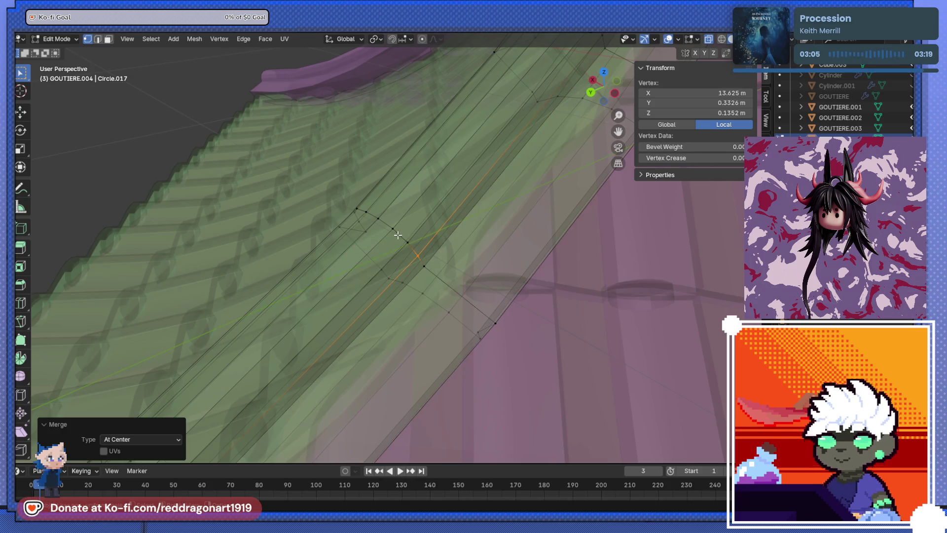
pyautogui.press('m')
pyautogui.click(415, 250)
pyautogui.scroll(-4, 419, 257)
pyautogui.press('Tab')
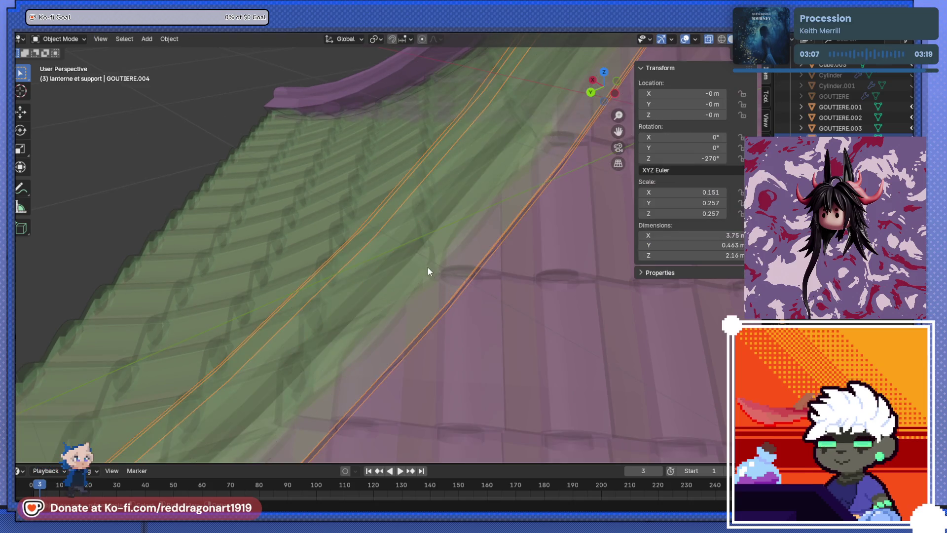
# Turn X-ray off so the roof renders solid with the green gutter on the ridge.
pyautogui.scroll(-5, 430, 281)
pyautogui.moveTo(430, 281)
pyautogui.mouseDown(button='middle')
pyautogui.moveTo(465, 294)
pyautogui.moveTo(454, 247)
pyautogui.moveTo(420, 224)
pyautogui.moveTo(427, 277)
pyautogui.mouseUp(button='middle')
pyautogui.scroll(3, 427, 277)
pyautogui.press('Tab')
pyautogui.press('Tab')
pyautogui.hotkey('alt', 'z')
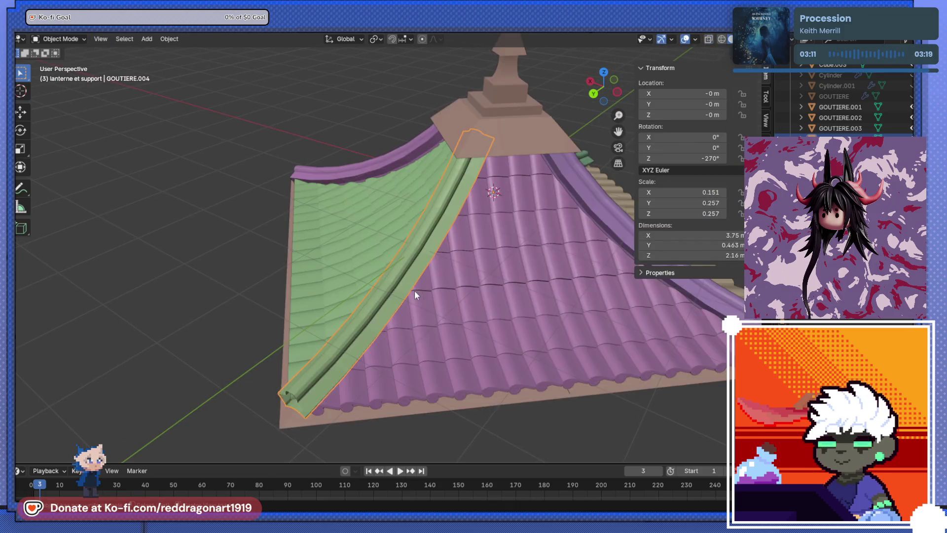
pyautogui.scroll(3, 414, 290)
pyautogui.scroll(-2, 405, 310)
# Orbit around the roof for a low, close look at GOUTIERE.004's gutter end.
pyautogui.moveTo(437, 245)
pyautogui.mouseDown(button='middle')
pyautogui.moveTo(461, 221)
pyautogui.moveTo(451, 241)
pyautogui.moveTo(379, 282)
pyautogui.moveTo(376, 273)
pyautogui.mouseUp(button='middle')
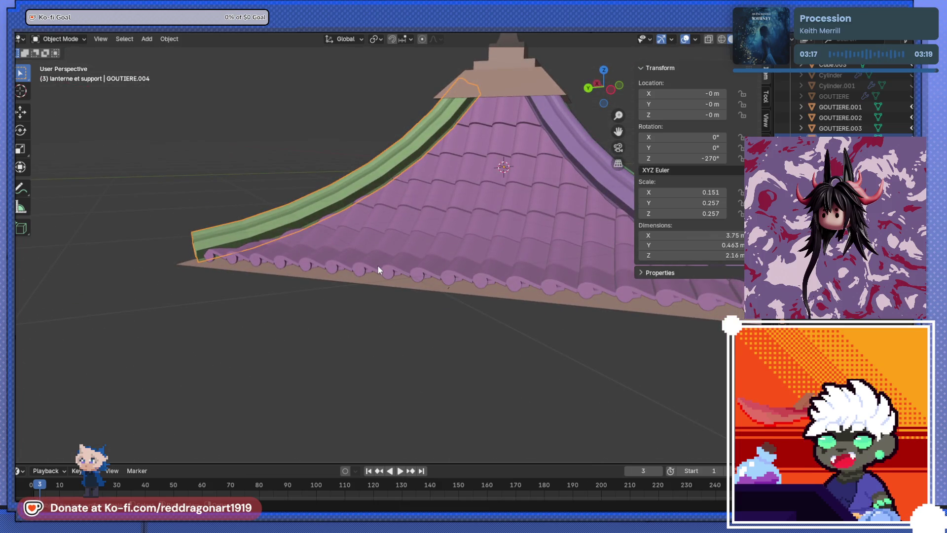
pyautogui.moveTo(377, 265)
pyautogui.mouseDown(button='middle')
pyautogui.moveTo(179, 224)
pyautogui.moveTo(296, 185)
pyautogui.moveTo(394, 239)
pyautogui.moveTo(358, 325)
pyautogui.moveTo(410, 306)
pyautogui.mouseUp(button='middle')
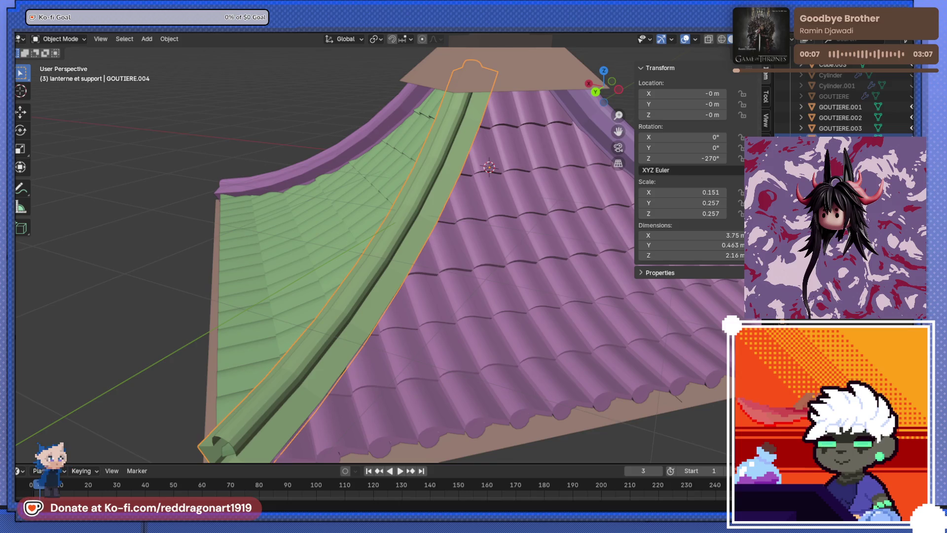
pyautogui.scroll(-3, 388, 225)
pyautogui.moveTo(388, 225)
pyautogui.mouseDown(button='middle')
pyautogui.moveTo(401, 156)
pyautogui.moveTo(419, 178)
pyautogui.moveTo(440, 262)
pyautogui.moveTo(416, 253)
pyautogui.mouseUp(button='middle')
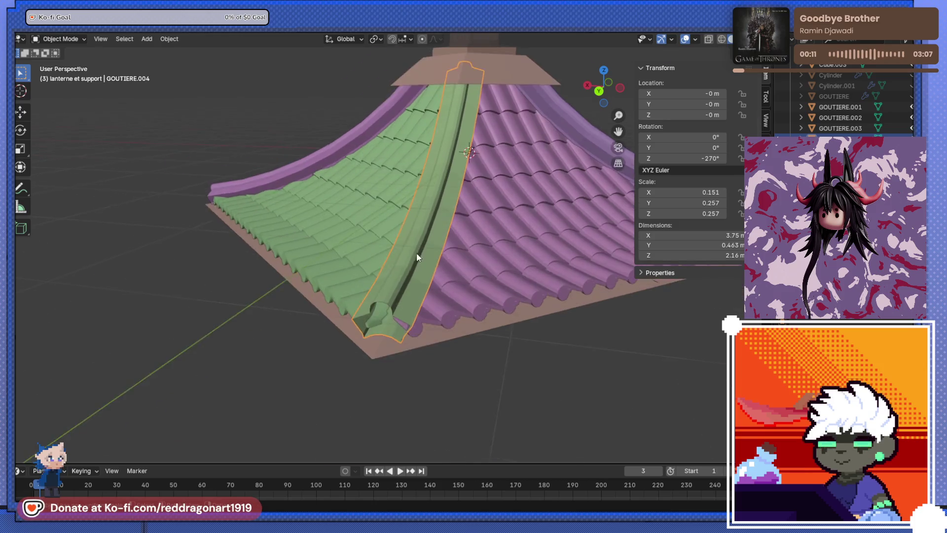
pyautogui.scroll(2, 416, 253)
pyautogui.scroll(-1, 427, 254)
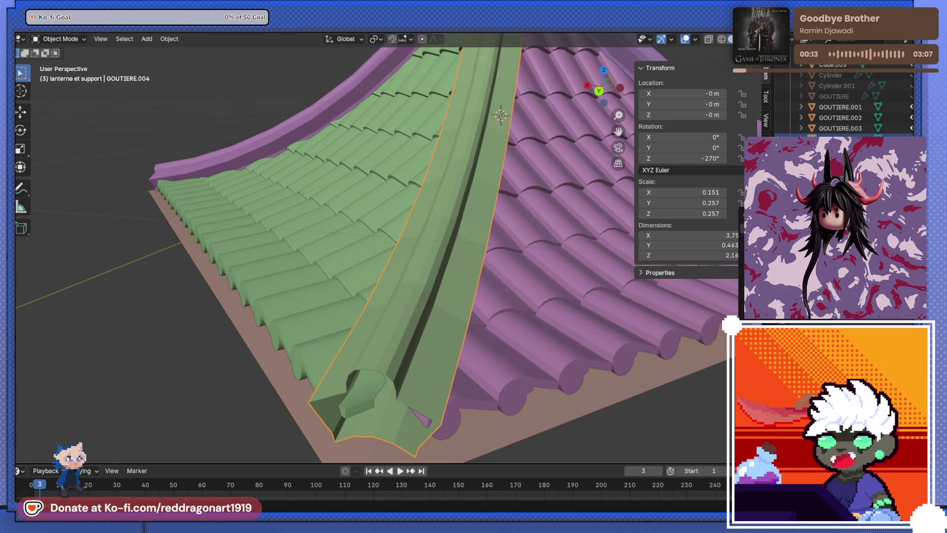
pyautogui.moveTo(427, 255)
pyautogui.mouseDown(button='middle')
pyautogui.moveTo(545, 239)
pyautogui.moveTo(379, 306)
pyautogui.mouseUp(button='middle')
pyautogui.press('Tab')
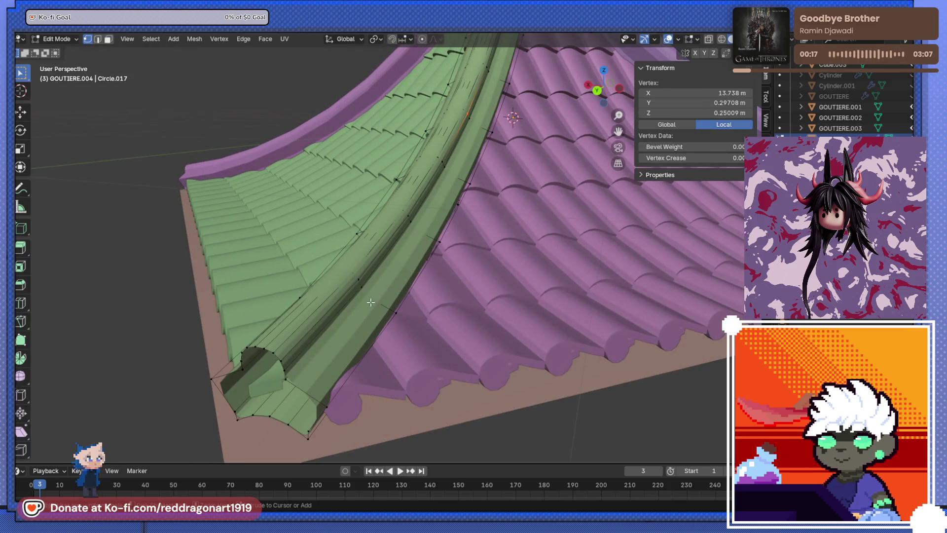
# Cut two edge loops across the gutter near its flared lower end.
pyautogui.hotkey('ctrl', 'r')
pyautogui.click(379, 294)
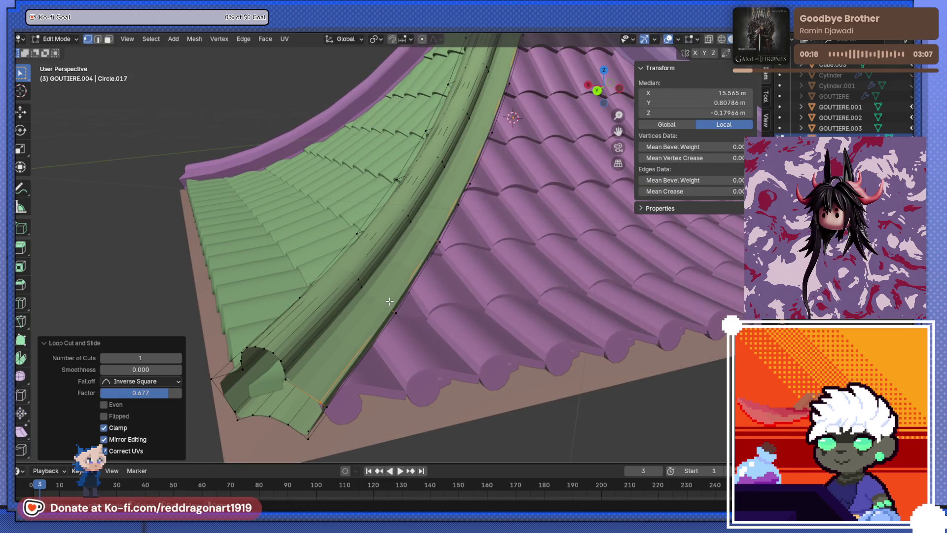
pyautogui.click(354, 297)
pyautogui.moveTo(358, 301)
pyautogui.mouseDown(button='middle')
pyautogui.moveTo(395, 299)
pyautogui.moveTo(436, 330)
pyautogui.moveTo(434, 353)
pyautogui.mouseUp(button='middle')
pyautogui.hotkey('ctrl', 'r')
pyautogui.click(434, 353)
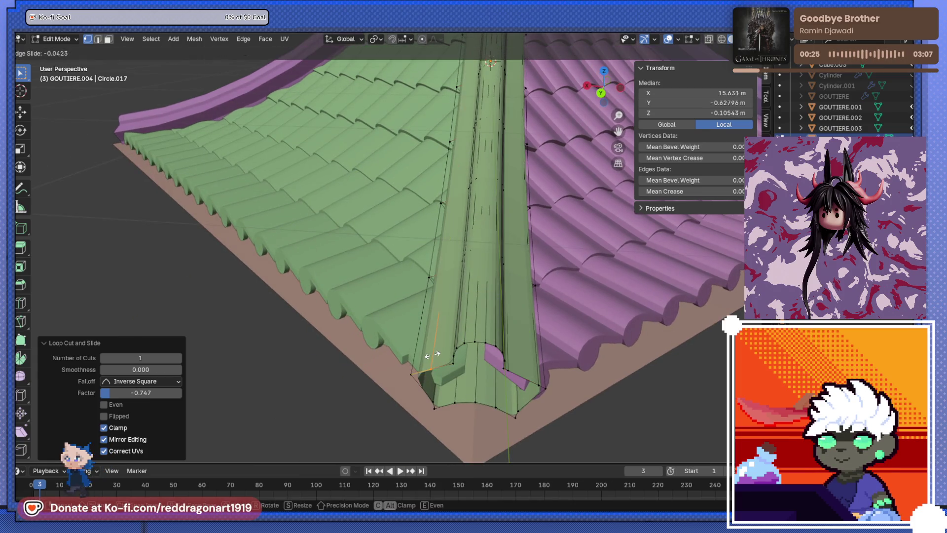
pyautogui.click(420, 354)
# From below the roof, slide an edge loop along the gutter into position.
pyautogui.moveTo(421, 354)
pyautogui.mouseDown(button='middle')
pyautogui.moveTo(466, 310)
pyautogui.moveTo(463, 262)
pyautogui.moveTo(434, 271)
pyautogui.moveTo(395, 262)
pyautogui.mouseUp(button='middle')
pyautogui.scroll(5, 468, 290)
pyautogui.scroll(-3, 468, 272)
pyautogui.scroll(3, 446, 280)
pyautogui.scroll(-3, 434, 271)
pyautogui.scroll(3, 381, 256)
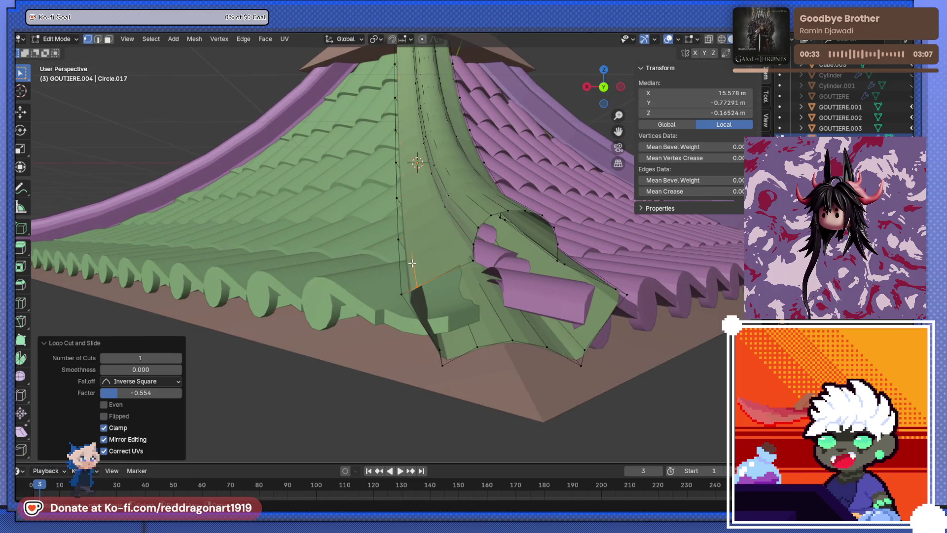
pyautogui.press('g')
pyautogui.press('g')
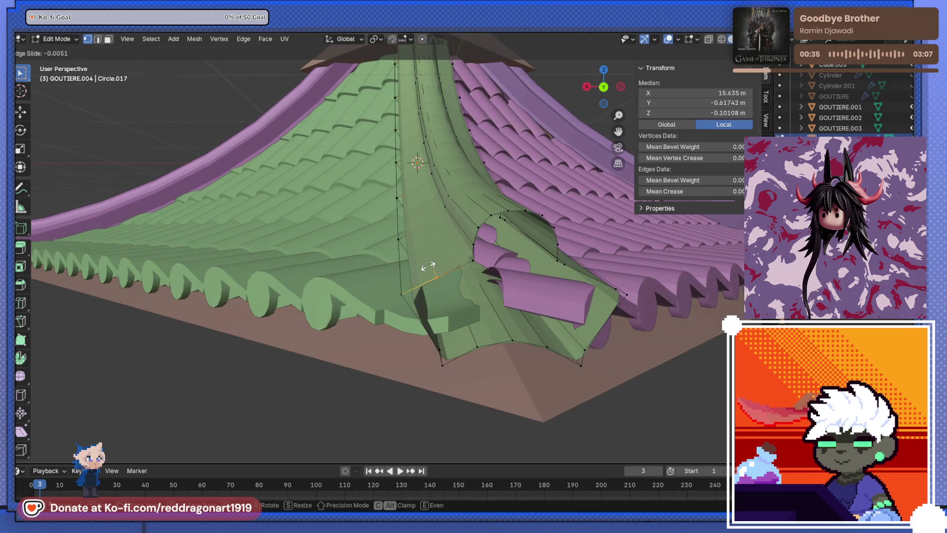
pyautogui.click(397, 274)
# Add three more loop cuts across the gutter's curved end and return to Object Mode.
pyautogui.hotkey('ctrl', 'r')
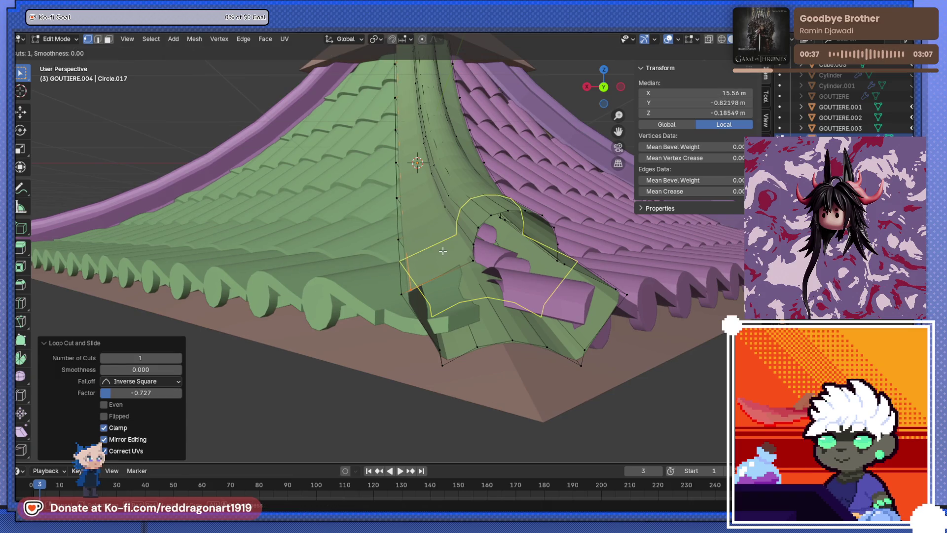
pyautogui.click(455, 247)
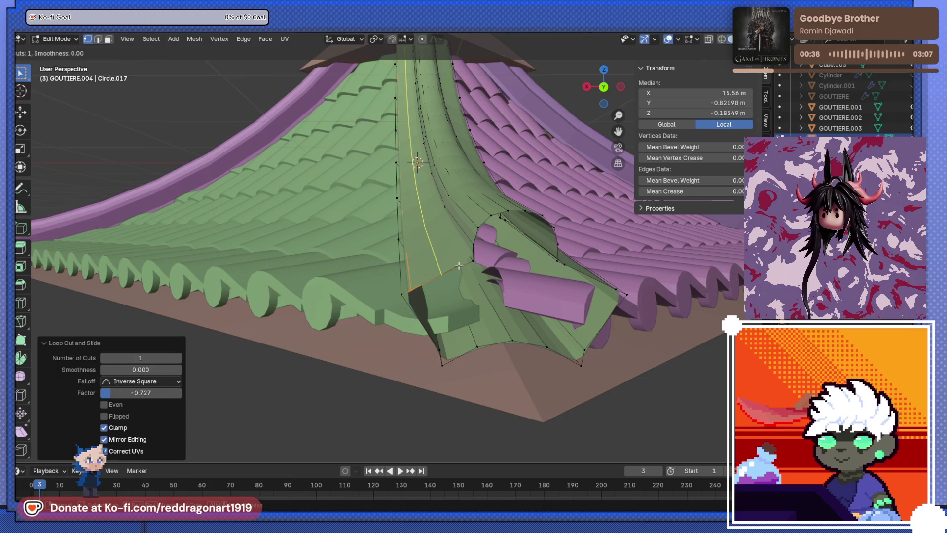
pyautogui.click(482, 257)
pyautogui.click(426, 327)
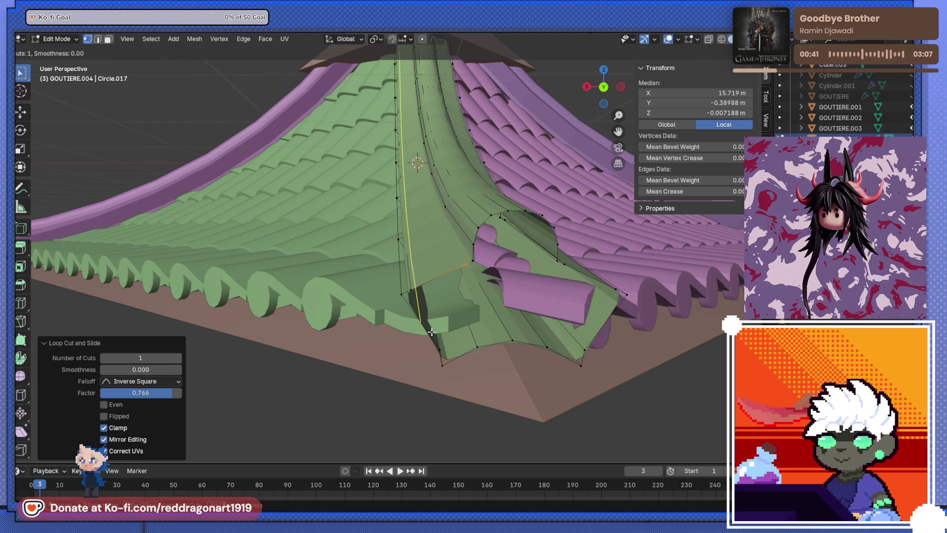
pyautogui.click(415, 310)
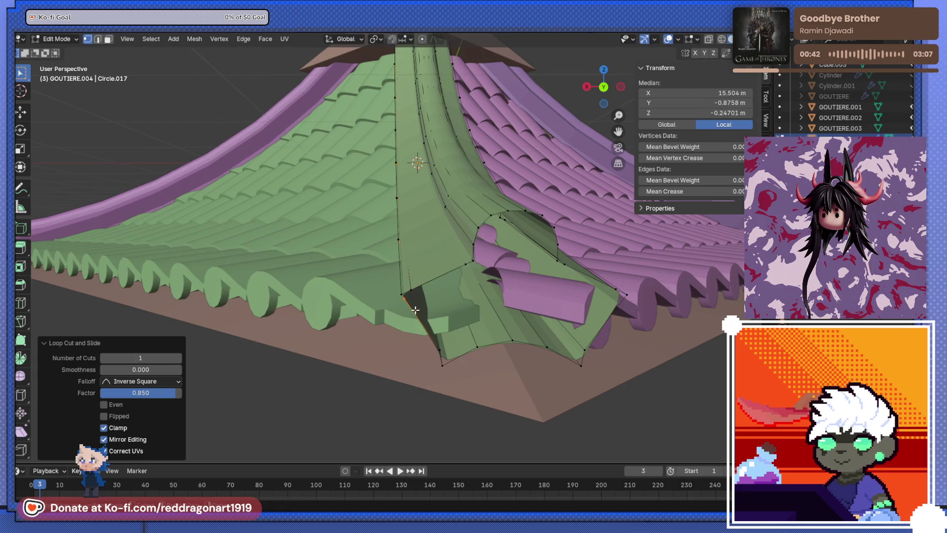
pyautogui.click(590, 320)
pyautogui.click(612, 299)
pyautogui.scroll(-5, 431, 315)
pyautogui.moveTo(430, 315)
pyautogui.mouseDown(button='middle')
pyautogui.moveTo(412, 315)
pyautogui.moveTo(489, 333)
pyautogui.mouseUp(button='middle')
pyautogui.press('Tab')
pyautogui.scroll(5, 417, 367)
pyautogui.rightClick(296, 279)
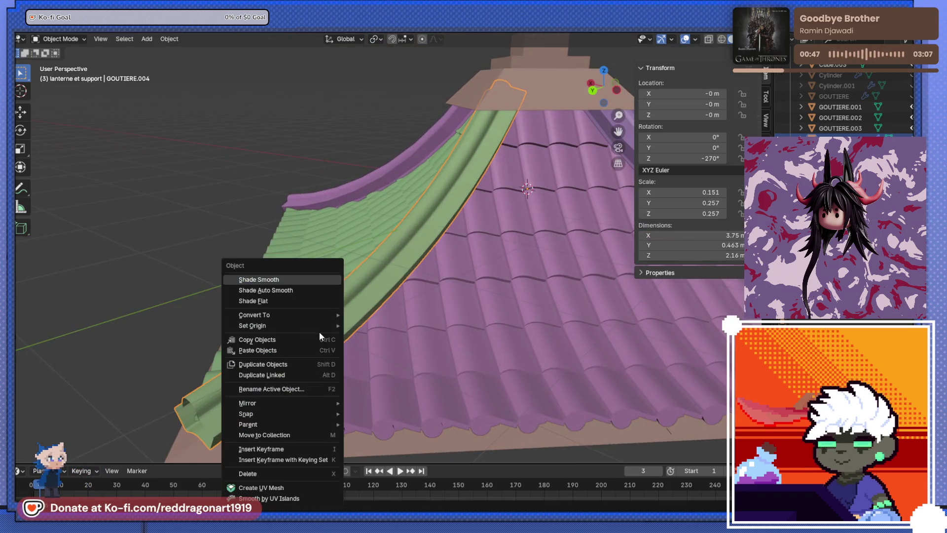
# Apply Shade Smooth to the GOUTIERE.004 gutter.
pyautogui.click(294, 279)
pyautogui.moveTo(320, 303); pyautogui.dragTo(415, 268, button='middle')
pyautogui.scroll(5, 311, 294)
pyautogui.moveTo(312, 294)
pyautogui.mouseDown(button='middle')
pyautogui.moveTo(402, 264)
pyautogui.moveTo(496, 262)
pyautogui.moveTo(454, 264)
pyautogui.moveTo(452, 253)
pyautogui.mouseUp(button='middle')
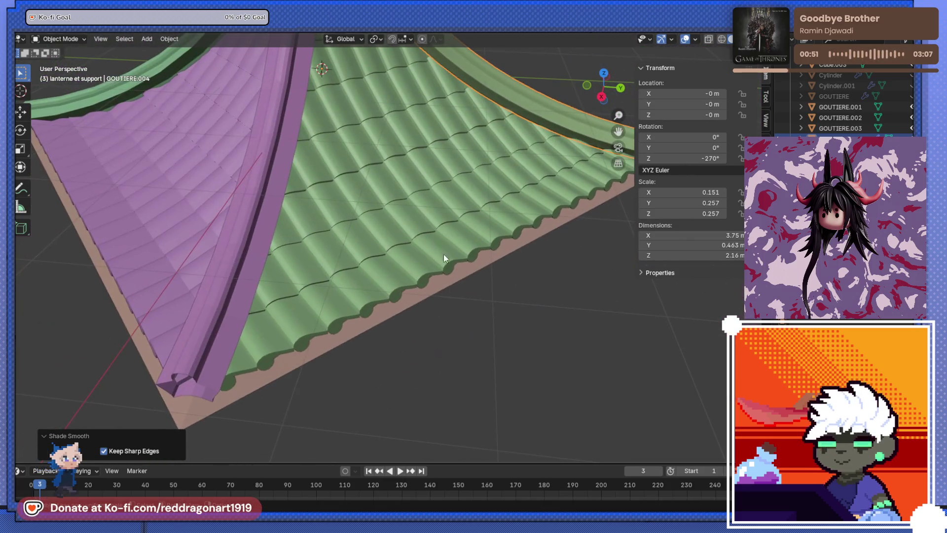
pyautogui.scroll(-3, 452, 253)
# Delete the extra green and purple ridge gutter copies from the roof.
pyautogui.click(226, 253)
pyautogui.press('x')
pyautogui.click(225, 253)
pyautogui.scroll(-5, 239, 214)
pyautogui.moveTo(239, 214); pyautogui.dragTo(278, 282, button='middle')
pyautogui.scroll(5, 278, 282)
pyautogui.click(278, 282)
pyautogui.press('x')
pyautogui.click(253, 293)
pyautogui.click(175, 240)
pyautogui.press('x')
pyautogui.click(176, 239)
# Orbit around the roof pyramid and select the remaining gutter GOUTIERE.004.
pyautogui.moveTo(176, 239)
pyautogui.mouseDown(button='middle')
pyautogui.moveTo(218, 276)
pyautogui.moveTo(118, 203)
pyautogui.moveTo(419, 270)
pyautogui.moveTo(402, 234)
pyautogui.moveTo(363, 258)
pyautogui.mouseUp(button='middle')
pyautogui.scroll(5, 118, 203)
pyautogui.scroll(-5, 345, 269)
pyautogui.moveTo(324, 282); pyautogui.dragTo(287, 282, button='middle')
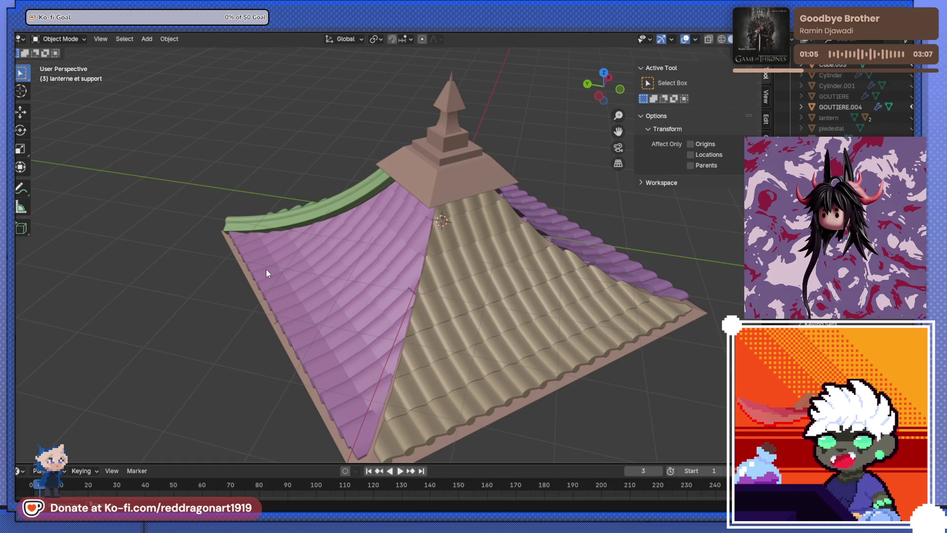
pyautogui.moveTo(382, 337)
pyautogui.mouseDown(button='middle')
pyautogui.moveTo(318, 265)
pyautogui.moveTo(391, 247)
pyautogui.mouseUp(button='middle')
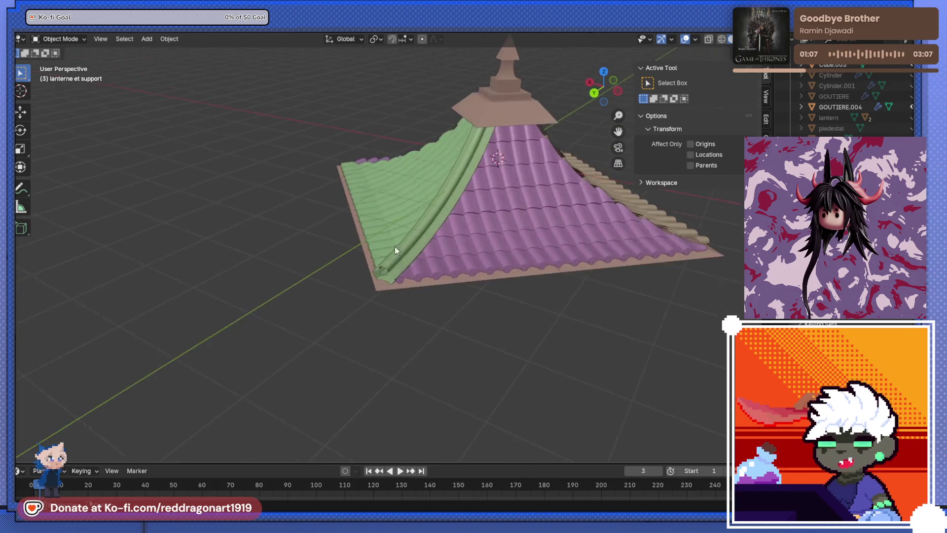
pyautogui.scroll(4, 413, 191)
pyautogui.moveTo(413, 191)
pyautogui.mouseDown(button='middle')
pyautogui.moveTo(446, 226)
pyautogui.moveTo(495, 219)
pyautogui.mouseUp(button='middle')
pyautogui.scroll(2, 505, 237)
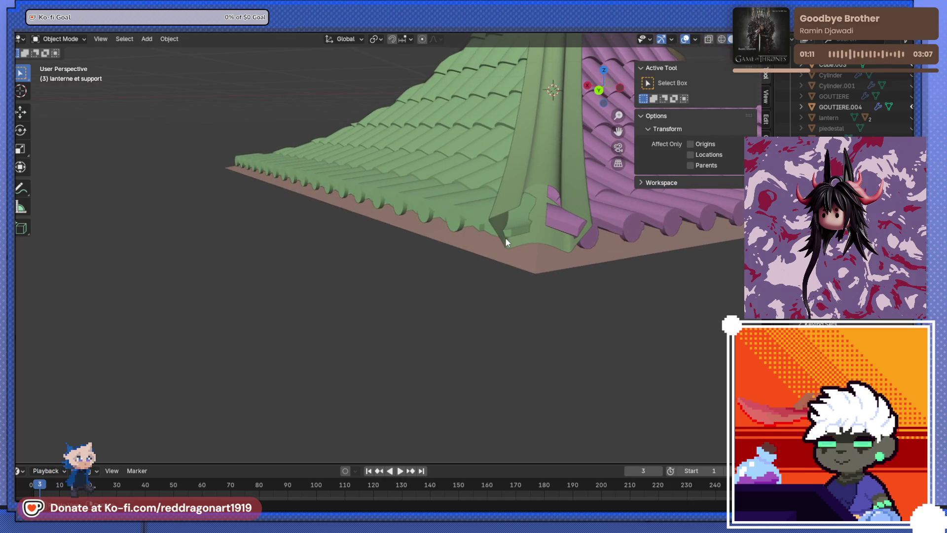
pyautogui.click(540, 185)
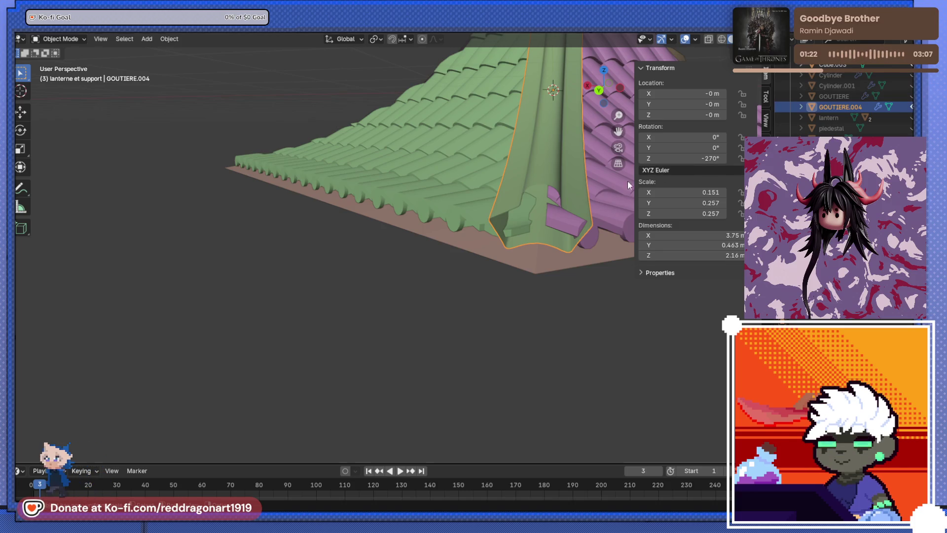
pyautogui.moveTo(571, 188); pyautogui.dragTo(532, 215, button='middle')
pyautogui.scroll(-5, 518, 202)
# Duplicate the gutter rotated 90° and repeat it so all four hip ridges carry one.
pyautogui.moveTo(474, 225)
pyautogui.mouseDown(button='middle')
pyautogui.moveTo(519, 224)
pyautogui.moveTo(492, 250)
pyautogui.moveTo(478, 318)
pyautogui.moveTo(397, 237)
pyautogui.moveTo(478, 279)
pyautogui.mouseUp(button='middle')
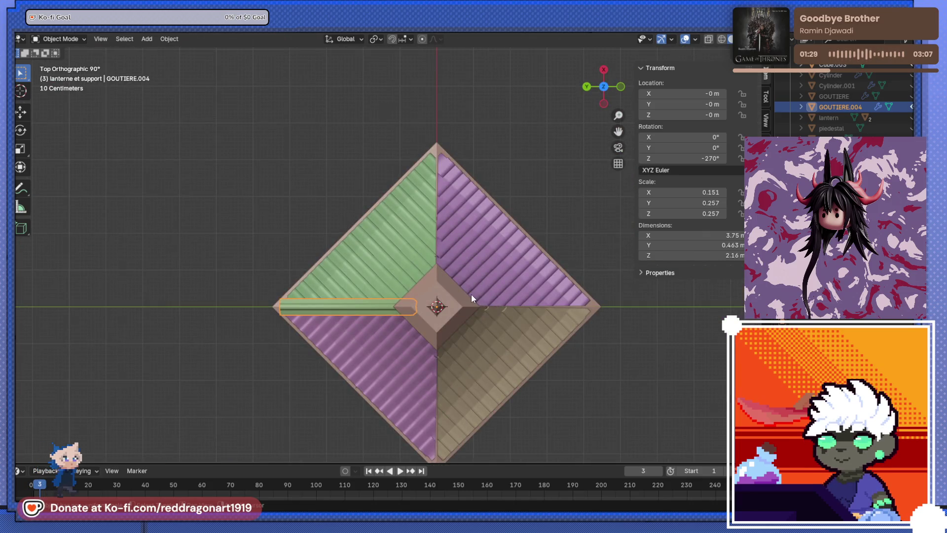
pyautogui.hotkey('shift', 'd')
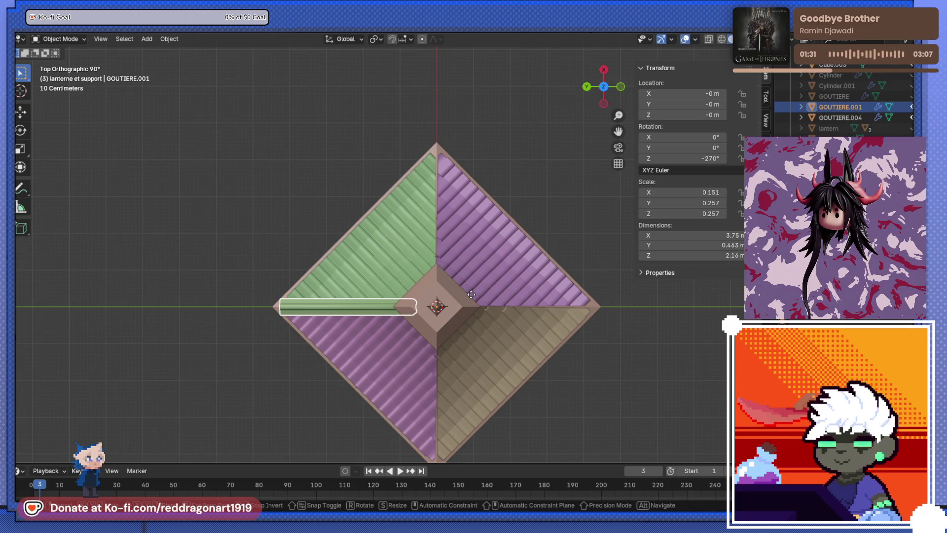
pyautogui.write('r90')
pyautogui.press('Return')
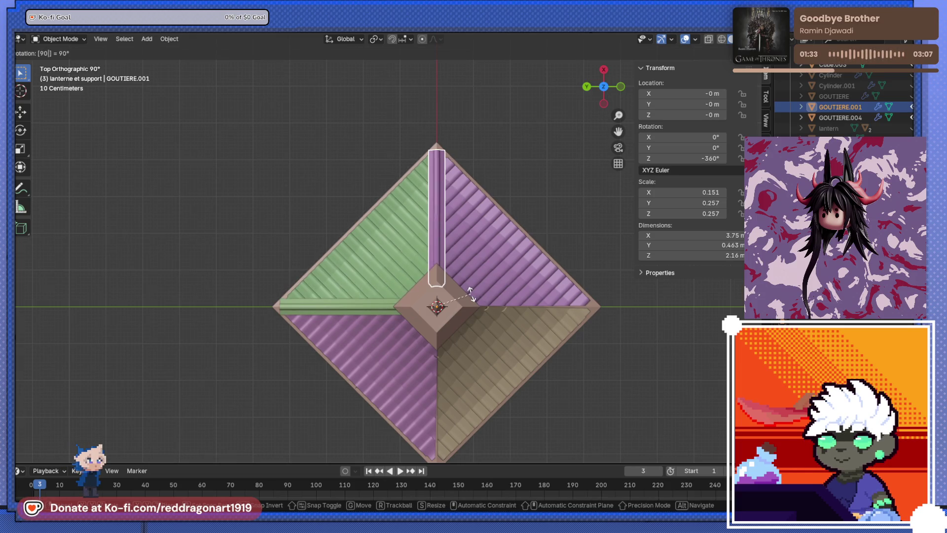
pyautogui.hotkey('shift', 'r')
pyautogui.hotkey('shift', 'r')
pyautogui.moveTo(471, 293)
pyautogui.mouseDown(button='middle')
pyautogui.moveTo(447, 295)
pyautogui.moveTo(472, 229)
pyautogui.moveTo(440, 221)
pyautogui.moveTo(415, 187)
pyautogui.moveTo(408, 194)
pyautogui.moveTo(462, 269)
pyautogui.moveTo(404, 291)
pyautogui.moveTo(468, 230)
pyautogui.moveTo(423, 295)
pyautogui.moveTo(434, 217)
pyautogui.moveTo(479, 254)
pyautogui.moveTo(490, 296)
pyautogui.moveTo(445, 225)
pyautogui.moveTo(430, 278)
pyautogui.mouseUp(button='middle')
pyautogui.click(403, 291)
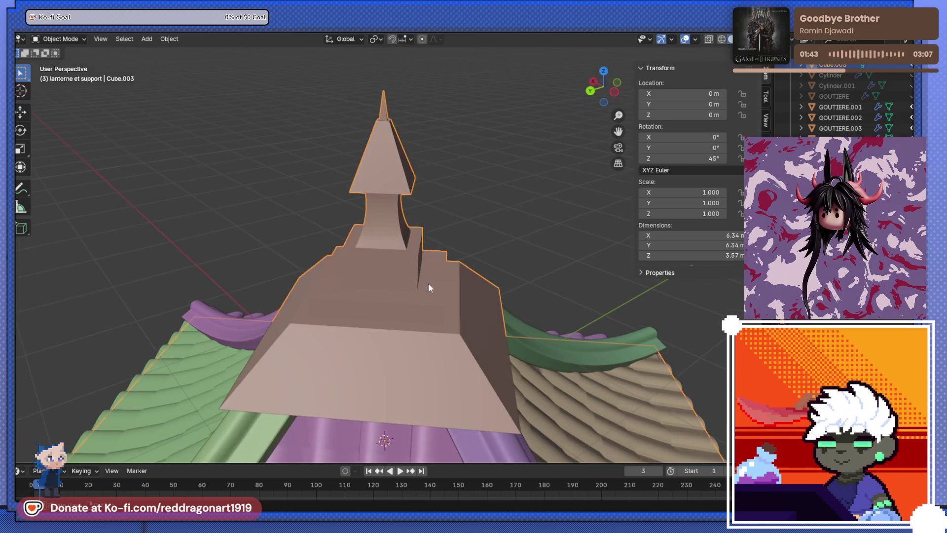
# In the lantern mesh with edge select, bevel the roof step's edge loop with 8 segments.
pyautogui.click(430, 278)
pyautogui.press('Tab')
pyautogui.scroll(3, 413, 266)
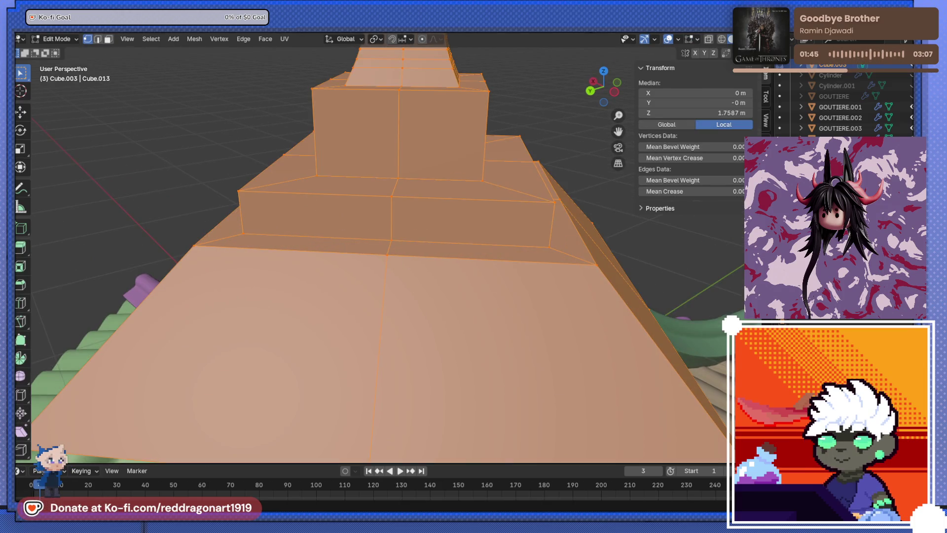
pyautogui.click(99, 43)
pyautogui.hotkey('alt', 'a')
pyautogui.keyDown('alt'); pyautogui.click(419, 258); pyautogui.keyUp('alt')
pyautogui.hotkey('ctrl', 'b')
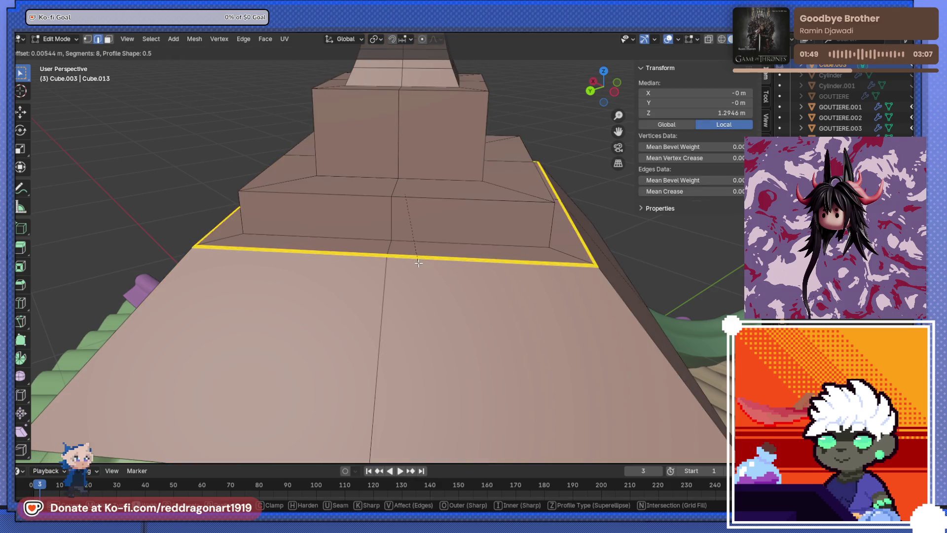
pyautogui.click(422, 252)
# Bevel the lower edge loop of the brown face the same way.
pyautogui.scroll(-2, 424, 248)
pyautogui.click(451, 213)
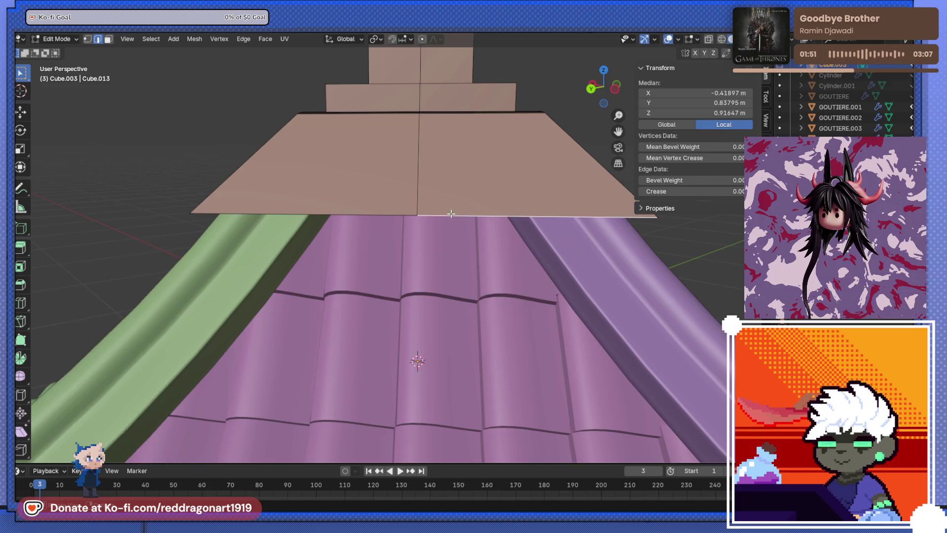
pyautogui.keyDown('alt'); pyautogui.click(450, 213); pyautogui.keyUp('alt')
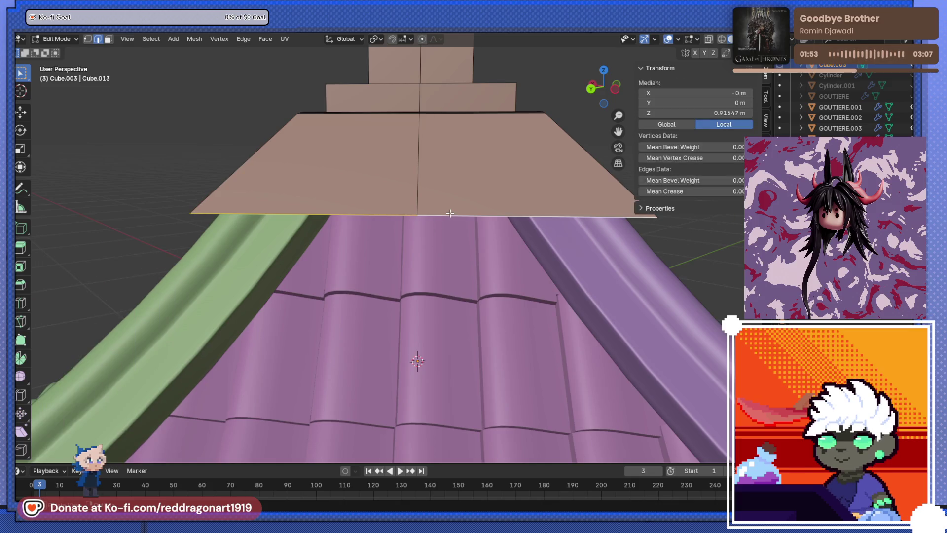
pyautogui.hotkey('ctrl', 'b')
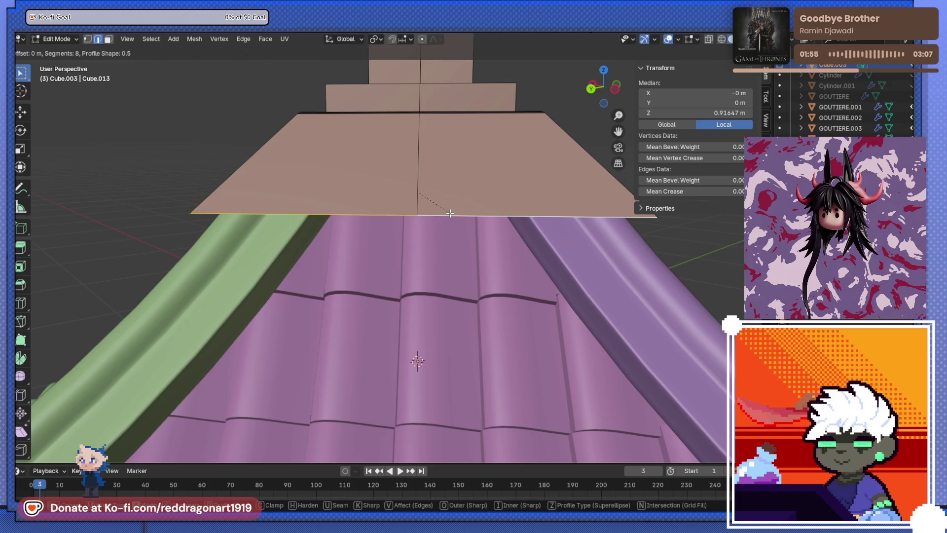
pyautogui.click(453, 222)
pyautogui.moveTo(450, 220)
pyautogui.mouseDown(button='middle')
pyautogui.moveTo(401, 205)
pyautogui.moveTo(243, 274)
pyautogui.moveTo(445, 228)
pyautogui.mouseUp(button='middle')
pyautogui.press('Tab')
# Reselect the lantern base and bevel another step's edge loop.
pyautogui.scroll(-3, 445, 224)
pyautogui.moveTo(461, 296)
pyautogui.mouseDown(button='middle')
pyautogui.moveTo(469, 285)
pyautogui.moveTo(458, 250)
pyautogui.moveTo(412, 256)
pyautogui.moveTo(431, 274)
pyautogui.mouseUp(button='middle')
pyautogui.scroll(5, 457, 251)
pyautogui.scroll(-3, 452, 236)
pyautogui.click(445, 251)
pyautogui.press('Tab')
pyautogui.hotkey('alt', 'a')
pyautogui.keyDown('alt'); pyautogui.click(442, 270); pyautogui.keyUp('alt')
pyautogui.hotkey('ctrl', 'b')
pyautogui.click(442, 274)
# Bevel the tier's bottom edge loop and the tier box's top edge loop.
pyautogui.moveTo(442, 274)
pyautogui.mouseDown(button='middle')
pyautogui.moveTo(414, 281)
pyautogui.moveTo(499, 302)
pyautogui.moveTo(518, 231)
pyautogui.mouseUp(button='middle')
pyautogui.hotkey('alt', 'a')
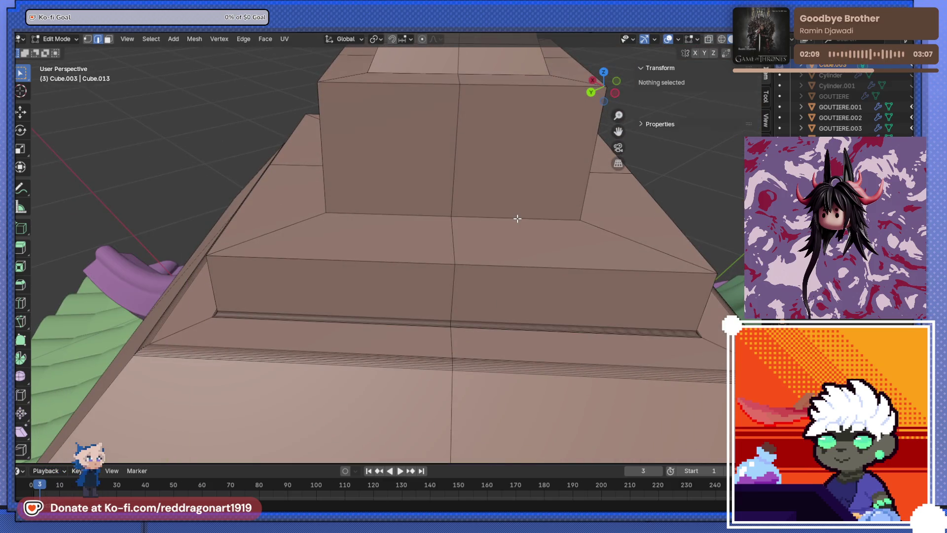
pyautogui.keyDown('alt'); pyautogui.click(517, 219); pyautogui.keyUp('alt')
pyautogui.hotkey('ctrl', 'b')
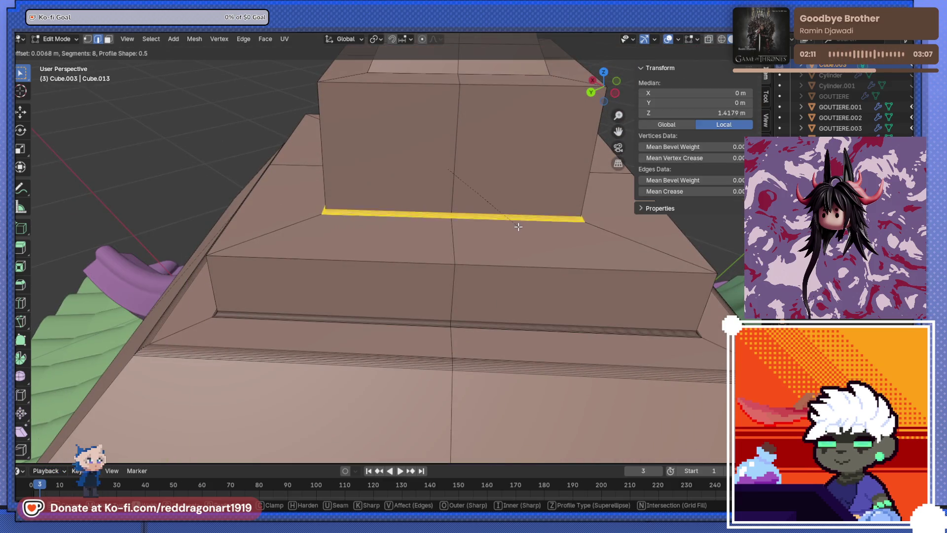
pyautogui.click(518, 227)
pyautogui.moveTo(518, 226); pyautogui.dragTo(509, 255, button='middle')
pyautogui.hotkey('alt', 'a')
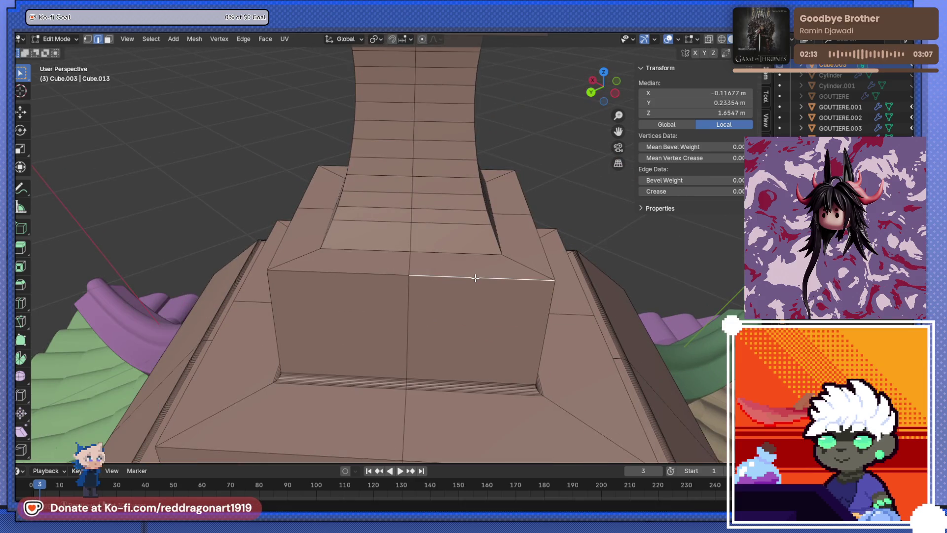
pyautogui.keyDown('alt'); pyautogui.click(475, 277); pyautogui.keyUp('alt')
pyautogui.hotkey('ctrl', 'b')
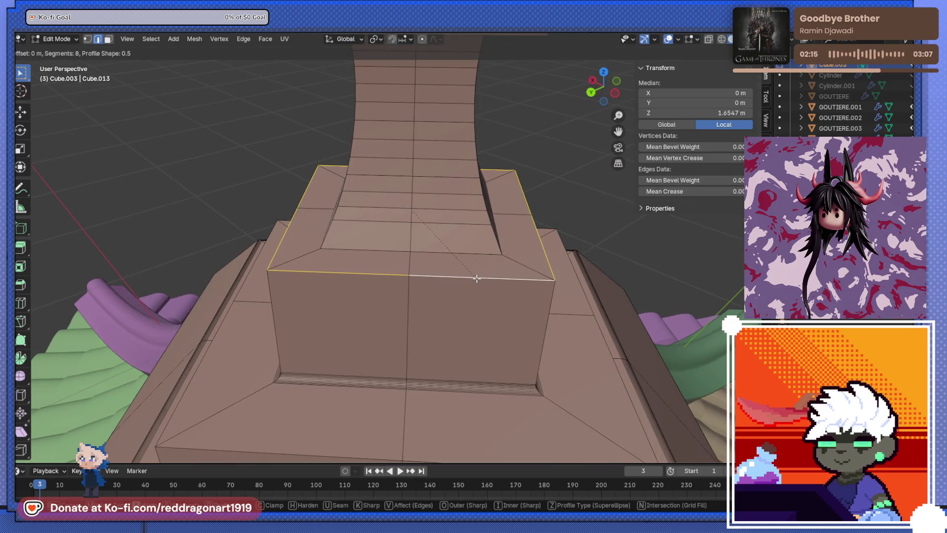
pyautogui.click(467, 248)
# Bevel the upper edge loop of the tier box.
pyautogui.keyDown('alt'); pyautogui.keyDown('shift'); pyautogui.click(467, 250); pyautogui.keyUp('shift'); pyautogui.keyUp('alt')
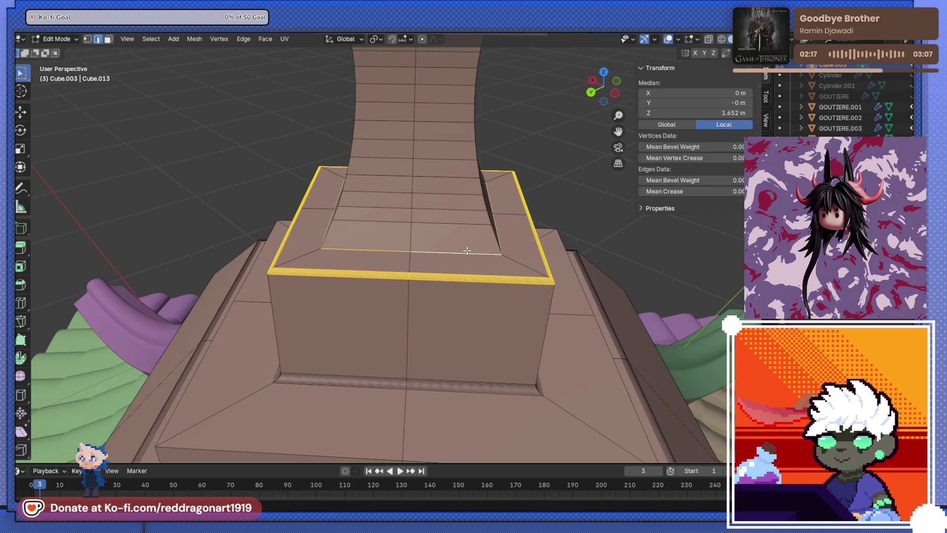
pyautogui.keyDown('alt'); pyautogui.click(467, 252); pyautogui.keyUp('alt')
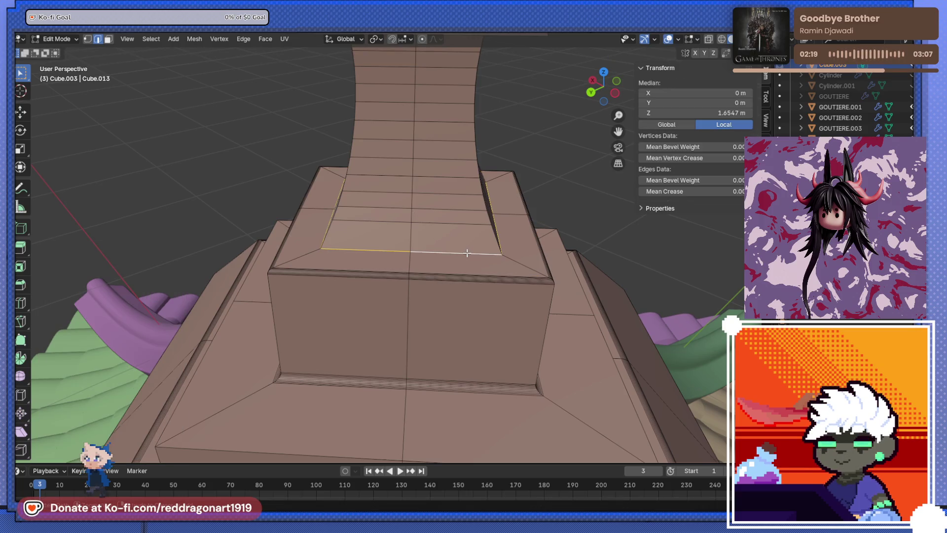
pyautogui.hotkey('ctrl', 'b')
pyautogui.click(468, 259)
pyautogui.scroll(-5, 467, 256)
# Bevel the loop around the spire cap's base with 8 segments, about 0.007 m wide.
pyautogui.moveTo(468, 256); pyautogui.dragTo(440, 254, button='middle')
pyautogui.scroll(-5, 440, 254)
pyautogui.scroll(3, 444, 254)
pyautogui.scroll(2, 446, 254)
pyautogui.click(451, 254)
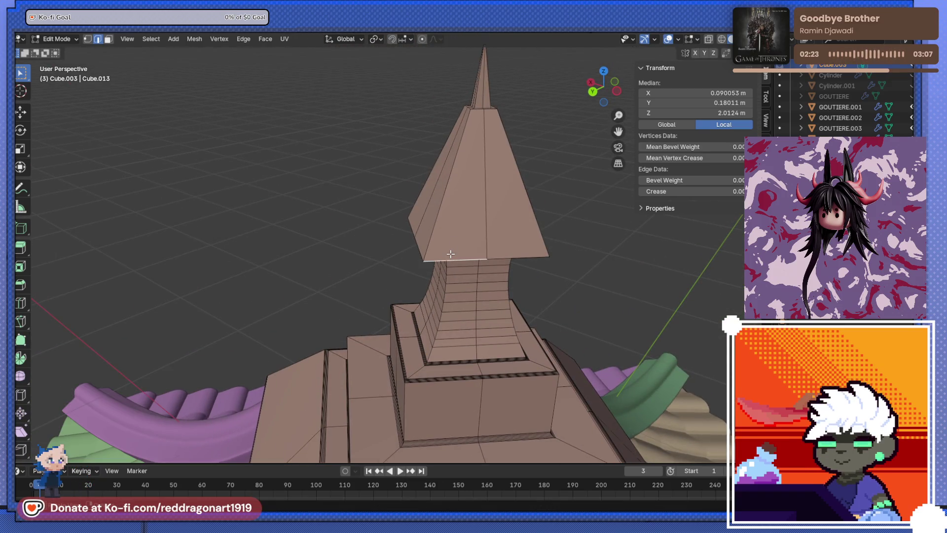
pyautogui.keyDown('alt'); pyautogui.click(450, 254); pyautogui.keyUp('alt')
pyautogui.hotkey('ctrl', 'b')
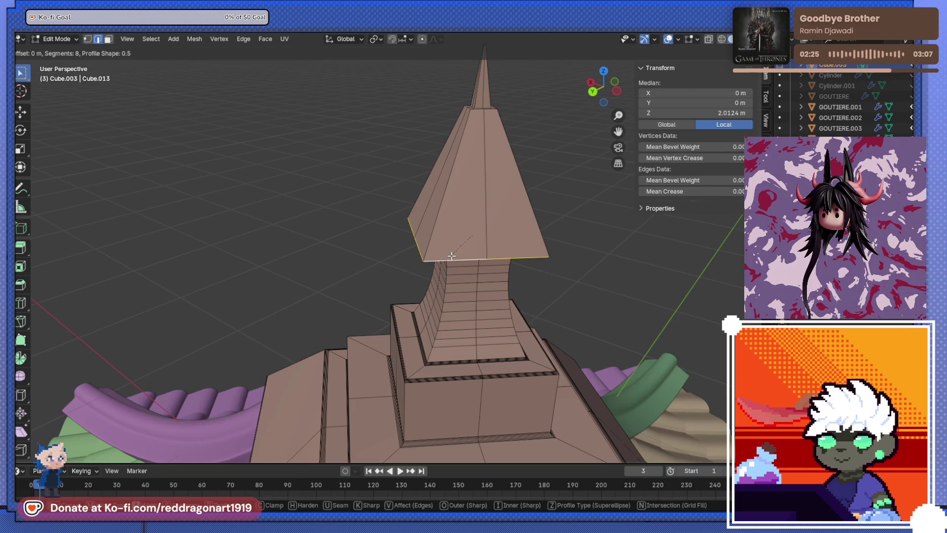
pyautogui.click(456, 264)
# Check the bevelled tower in Object Mode, then select an edge loop down the spire.
pyautogui.moveTo(456, 265)
pyautogui.mouseDown(button='middle')
pyautogui.moveTo(434, 273)
pyautogui.moveTo(446, 295)
pyautogui.moveTo(444, 330)
pyautogui.mouseUp(button='middle')
pyautogui.scroll(-4, 434, 274)
pyautogui.scroll(2, 410, 281)
pyautogui.press('Tab')
pyautogui.scroll(-3, 411, 281)
pyautogui.scroll(3, 481, 271)
pyautogui.scroll(3, 481, 277)
pyautogui.moveTo(554, 249); pyautogui.dragTo(518, 266, button='middle')
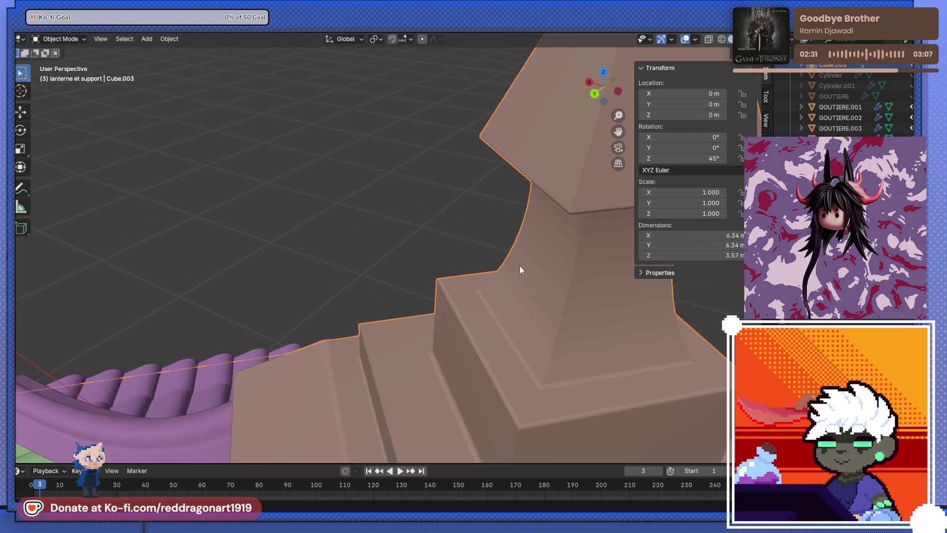
pyautogui.press('Tab')
pyautogui.keyDown('alt'); pyautogui.click(603, 161); pyautogui.keyUp('alt')
pyautogui.scroll(-5, 582, 222)
pyautogui.moveTo(581, 222); pyautogui.dragTo(508, 277, button='middle')
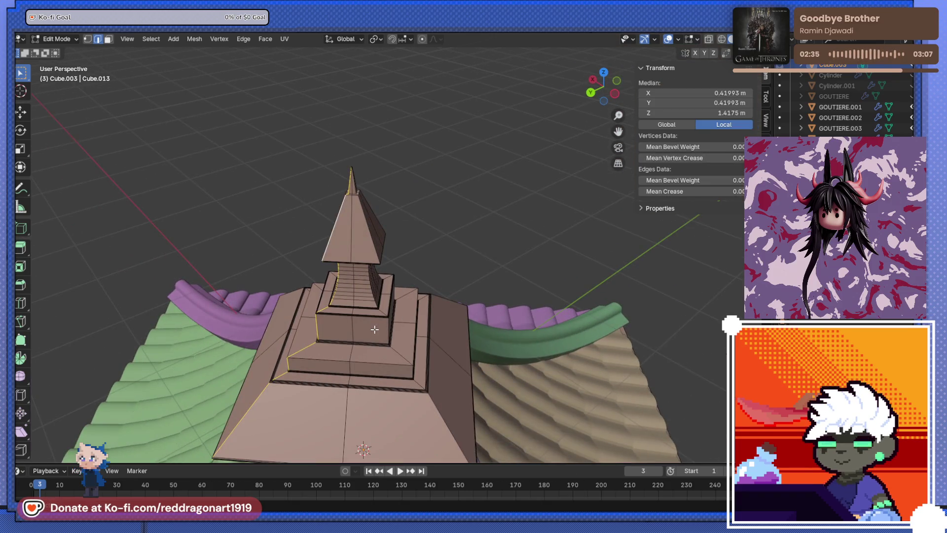
# Bevel the currently selected lantern step edges with 8 segments.
pyautogui.moveTo(397, 350)
pyautogui.mouseDown(button='middle')
pyautogui.moveTo(296, 345)
pyautogui.moveTo(281, 305)
pyautogui.moveTo(311, 279)
pyautogui.moveTo(361, 284)
pyautogui.mouseUp(button='middle')
pyautogui.scroll(3, 256, 338)
pyautogui.scroll(5, 316, 273)
pyautogui.scroll(-2, 315, 274)
pyautogui.hotkey('ctrl', 'b')
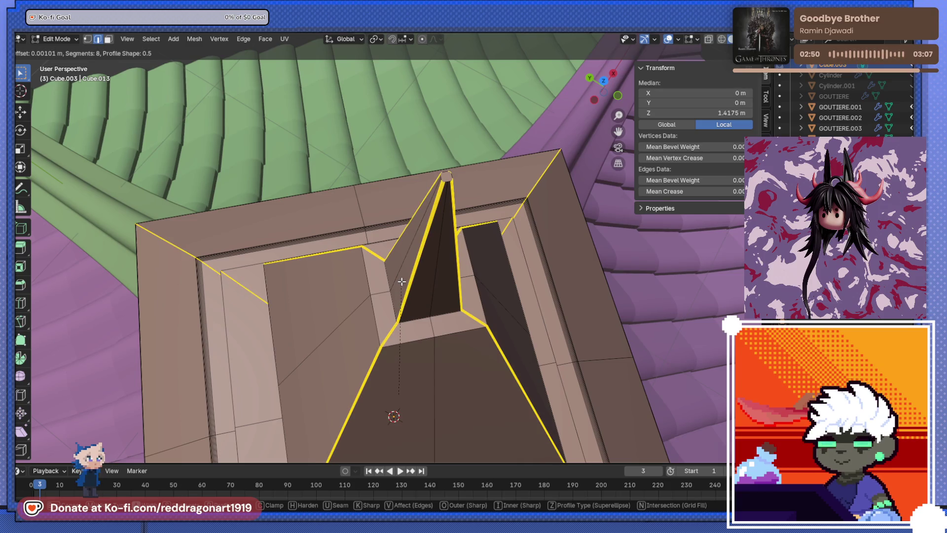
pyautogui.click(402, 281)
# Select the central spike's base edges and bevel them with 8 segments.
pyautogui.moveTo(402, 281)
pyautogui.mouseDown(button='middle')
pyautogui.moveTo(326, 242)
pyautogui.moveTo(350, 211)
pyautogui.mouseUp(button='middle')
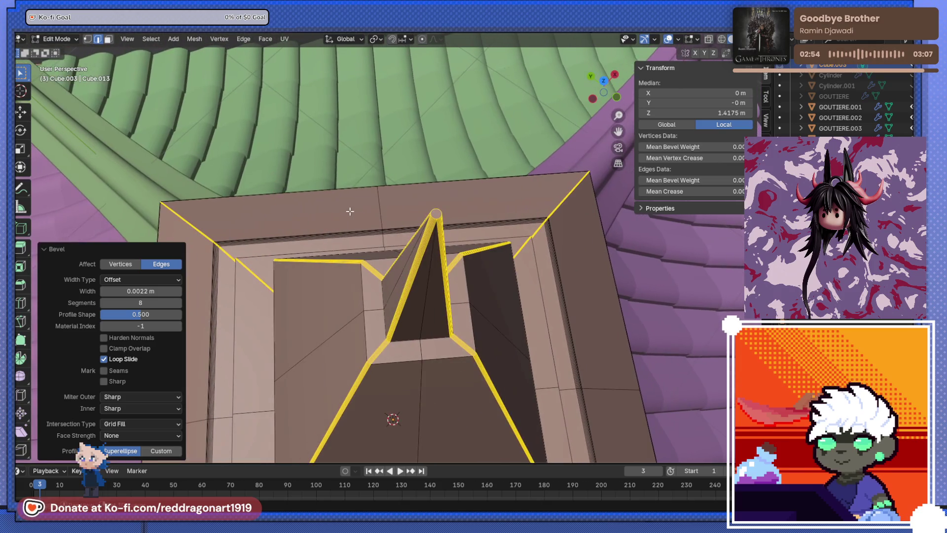
pyautogui.click(419, 324)
pyautogui.click(430, 338)
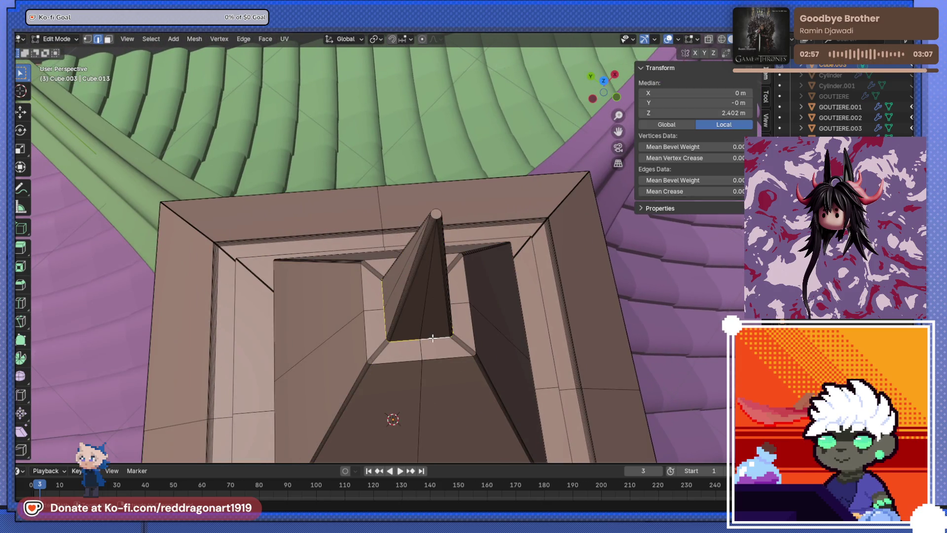
pyautogui.hotkey('ctrl', 'b')
pyautogui.click(430, 340)
# Select the middle tier's edge loop and bevel it with 8 segments.
pyautogui.moveTo(430, 340)
pyautogui.mouseDown(button='middle')
pyautogui.moveTo(383, 350)
pyautogui.moveTo(444, 320)
pyautogui.moveTo(516, 326)
pyautogui.mouseUp(button='middle')
pyautogui.click(595, 192)
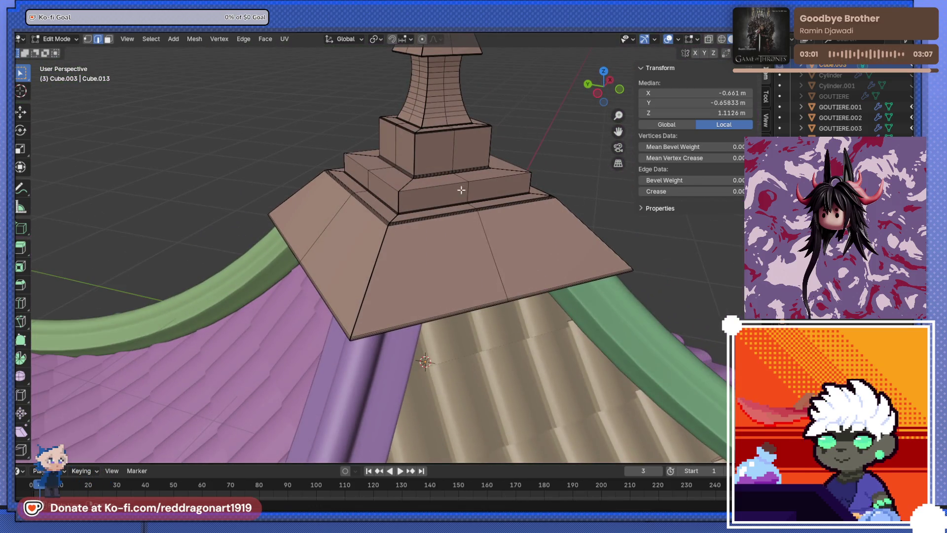
pyautogui.scroll(5, 465, 191)
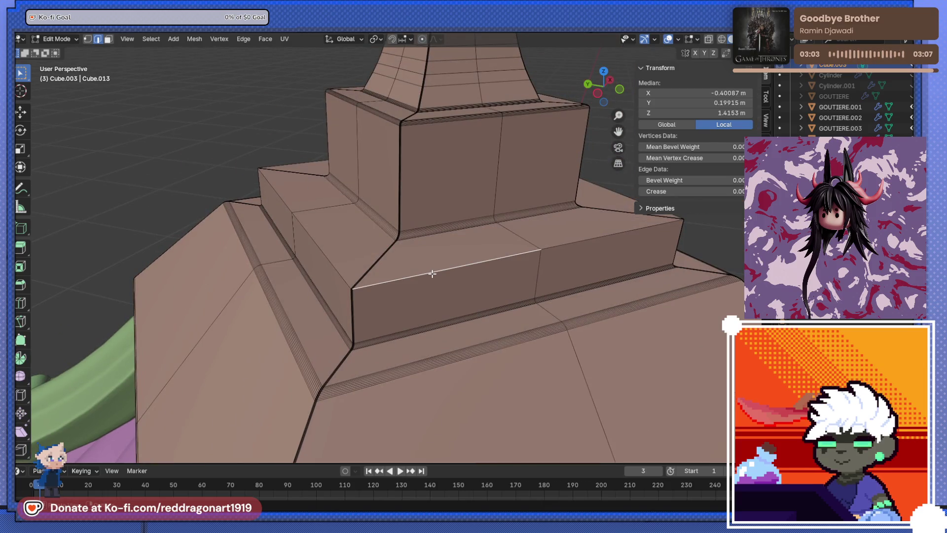
pyautogui.keyDown('alt'); pyautogui.click(432, 274); pyautogui.keyUp('alt')
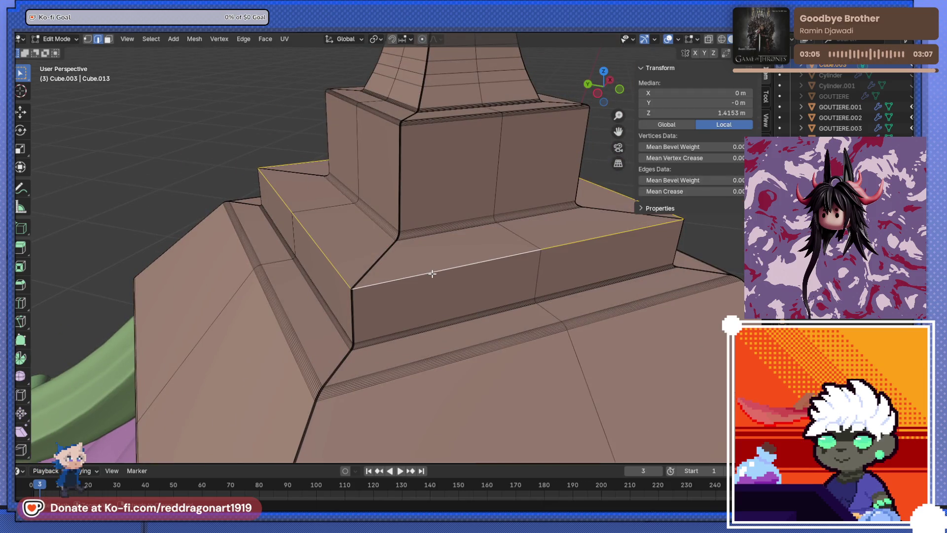
pyautogui.hotkey('ctrl', 'b')
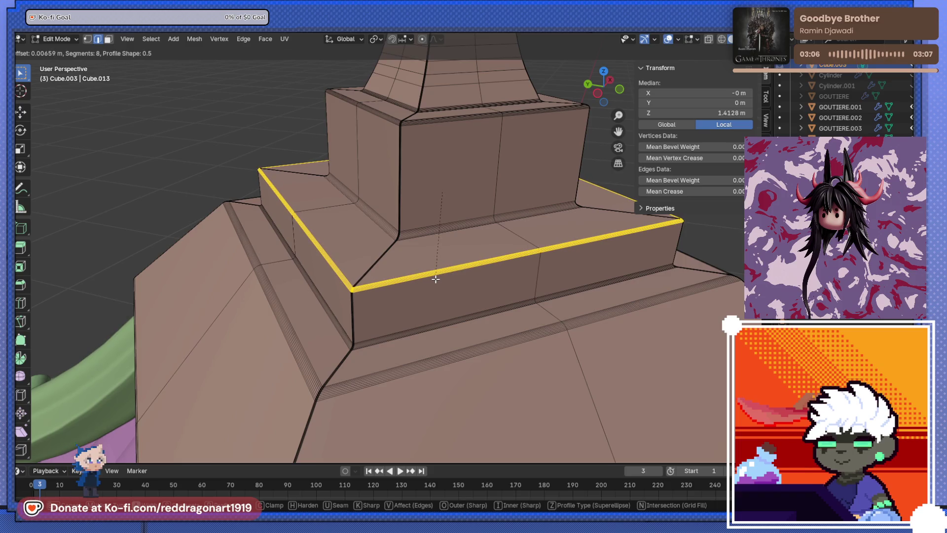
pyautogui.click(433, 276)
# Bevel the top edge loop of the curved neck with 8 segments.
pyautogui.scroll(-3, 422, 273)
pyautogui.scroll(-4, 421, 273)
pyautogui.moveTo(422, 274); pyautogui.dragTo(438, 354, button='middle')
pyautogui.scroll(10, 438, 353)
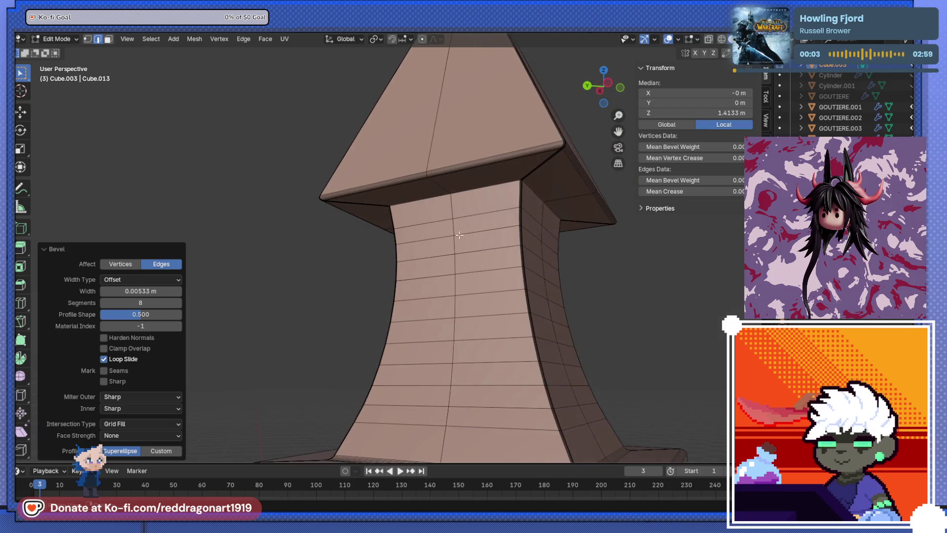
pyautogui.keyDown('alt'); pyautogui.click(494, 133); pyautogui.keyUp('alt')
pyautogui.moveTo(494, 133); pyautogui.dragTo(436, 172, button='middle')
pyautogui.hotkey('ctrl', 'b')
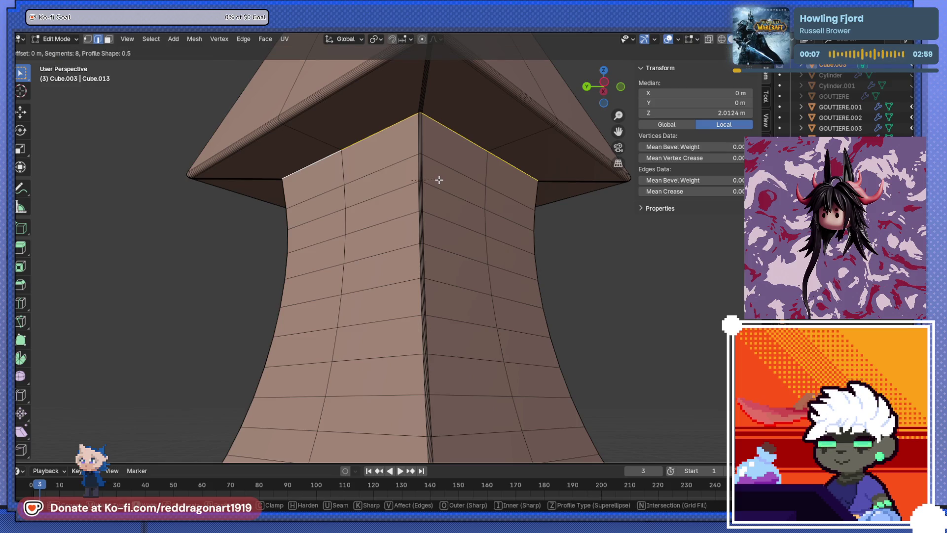
pyautogui.click(443, 184)
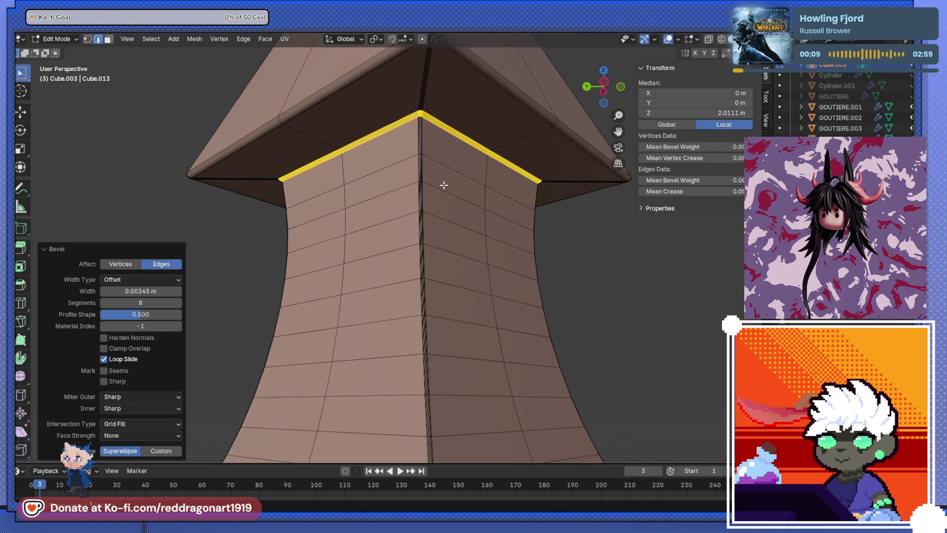
# Return to Object Mode to inspect the bevels, then re-enter Edit Mode on the roof.
pyautogui.press('Tab')
pyautogui.scroll(-4, 471, 250)
pyautogui.scroll(5, 441, 225)
pyautogui.scroll(-5, 459, 226)
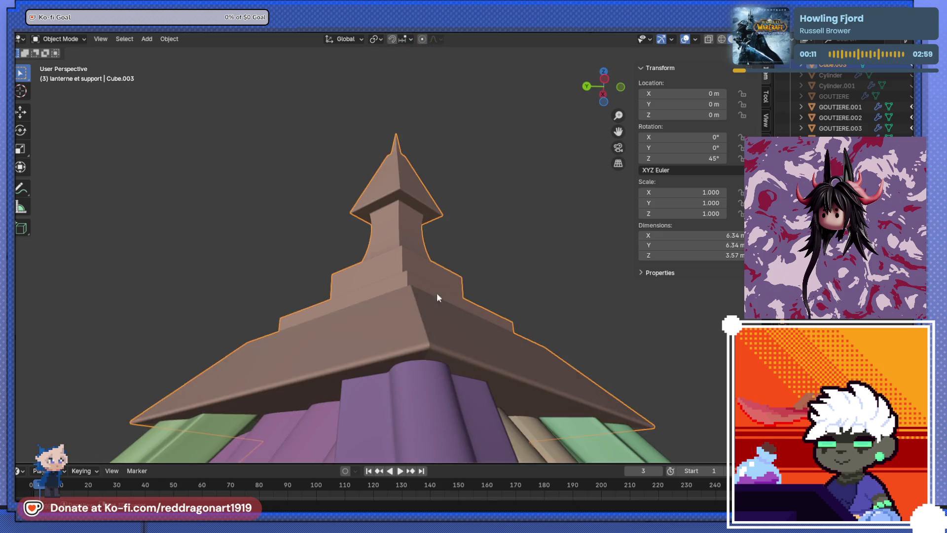
pyautogui.scroll(4, 436, 293)
pyautogui.press('Tab')
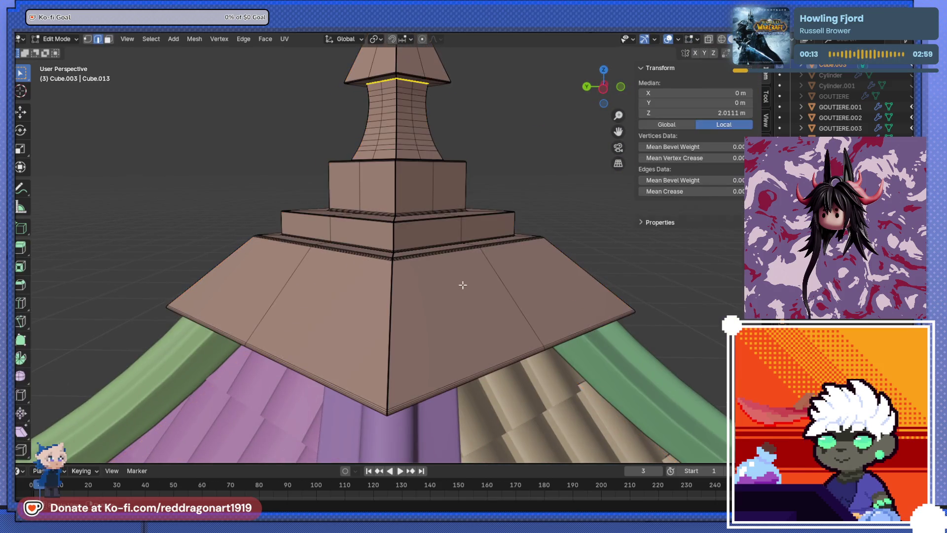
# Add a loop cut around the base skirt and slide it up the slope to factor 0.587.
pyautogui.hotkey('ctrl', 'r')
pyautogui.click(528, 297)
pyautogui.rightClick(526, 303)
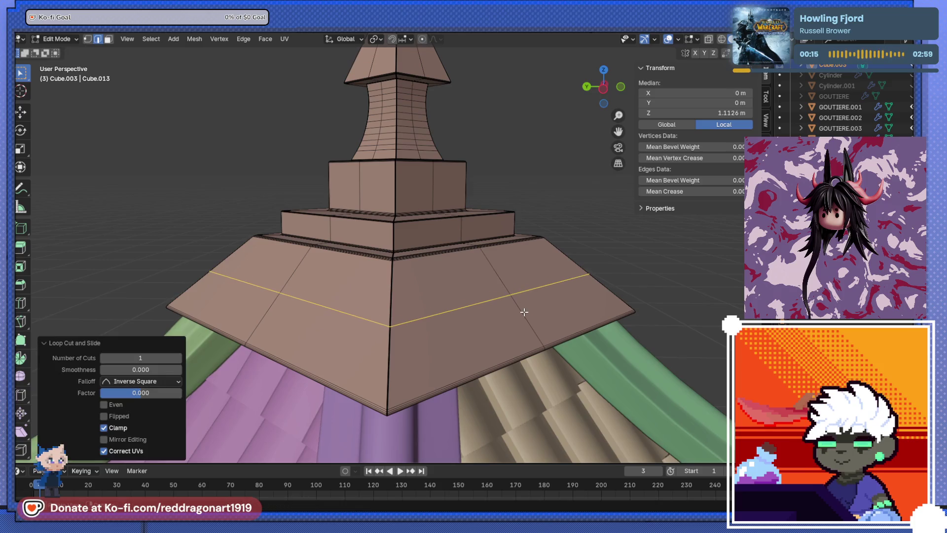
pyautogui.press('g')
pyautogui.press('g')
pyautogui.rightClick(525, 310)
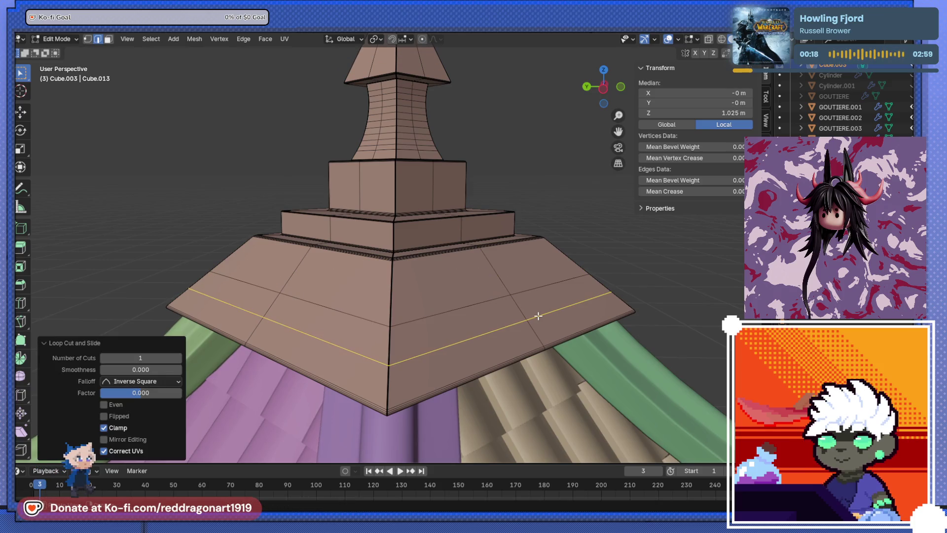
pyautogui.keyDown('alt'); pyautogui.click(538, 315); pyautogui.keyUp('alt')
pyautogui.press('g')
pyautogui.press('g')
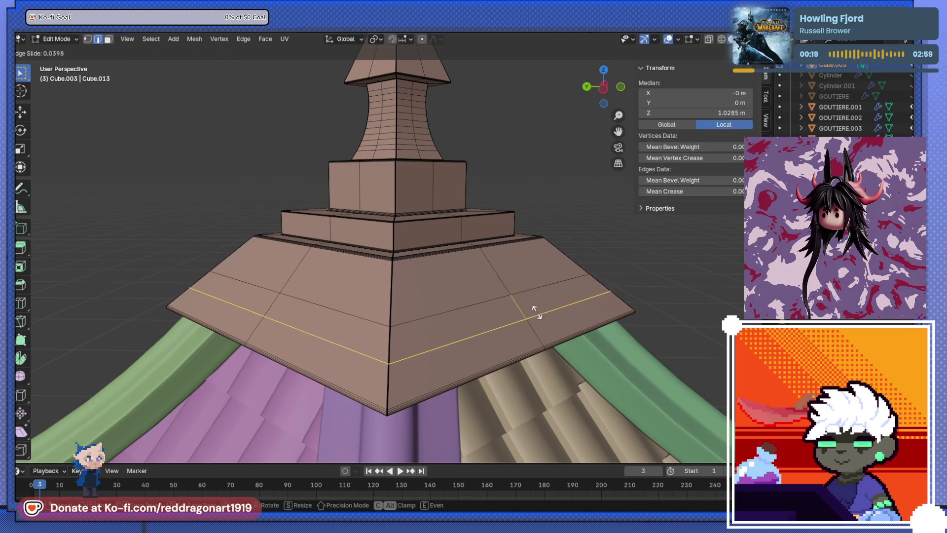
pyautogui.click(535, 293)
# In face select mode, select the face loop running up the base's front slope.
pyautogui.moveTo(523, 301); pyautogui.dragTo(420, 285, button='middle')
pyautogui.scroll(6, 420, 285)
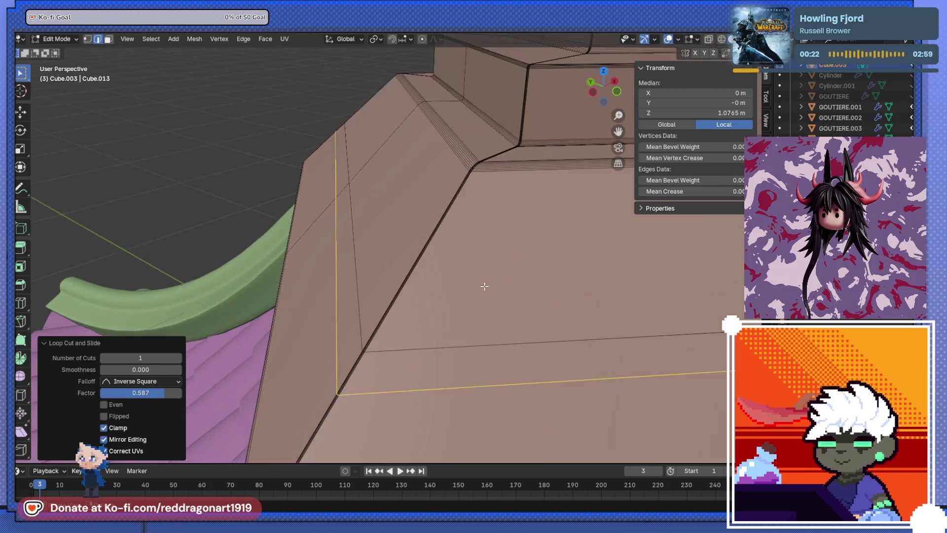
pyautogui.click(108, 43)
pyautogui.press('a')
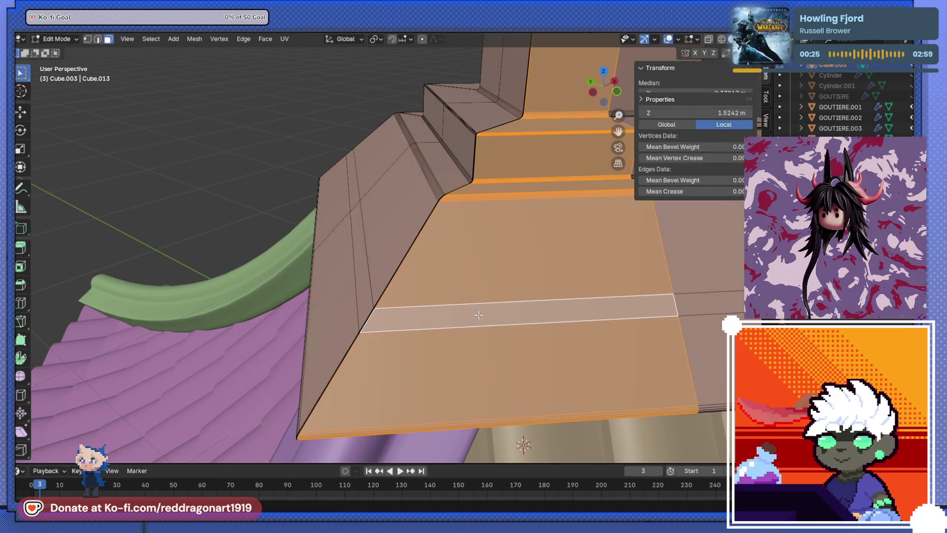
pyautogui.hotkey('alt', 'a')
pyautogui.press('a')
pyautogui.hotkey('alt', 'a')
pyautogui.click(638, 308)
pyautogui.hotkey('alt', 'a')
pyautogui.keyDown('alt'); pyautogui.click(637, 308); pyautogui.keyUp('alt')
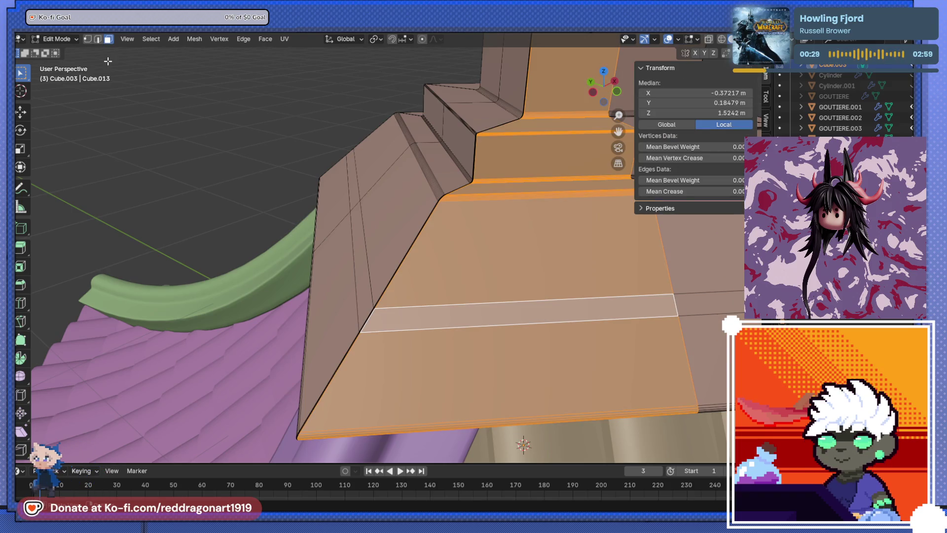
# Try bevelling the base's horizontal edge loop, undo it, and view the roof from the left.
pyautogui.click(99, 41)
pyautogui.hotkey('alt', 'a')
pyautogui.keyDown('alt'); pyautogui.click(514, 324); pyautogui.keyUp('alt')
pyautogui.hotkey('ctrl', 'b')
pyautogui.click(586, 287)
pyautogui.hotkey('ctrl', 'z')
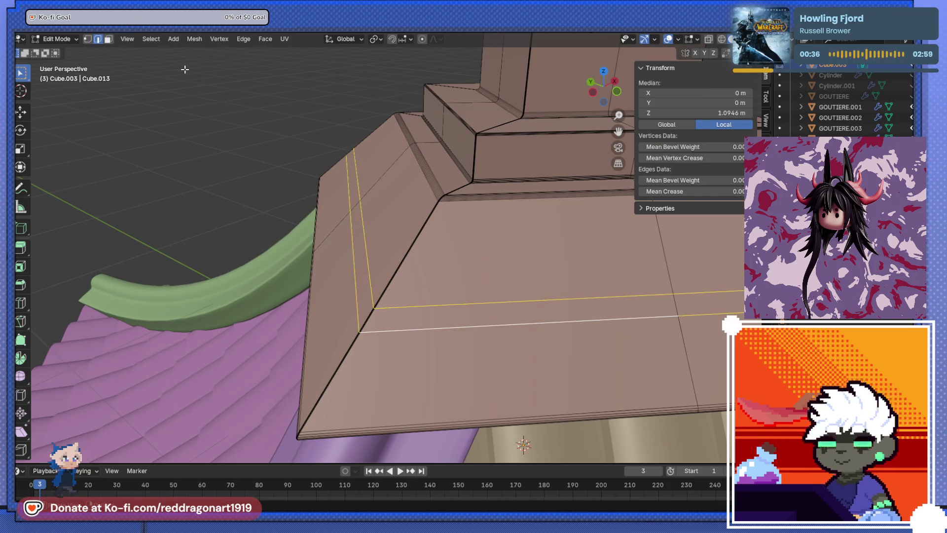
pyautogui.click(108, 40)
pyautogui.press('KP_7')
pyautogui.press('ctrl+KP_3')
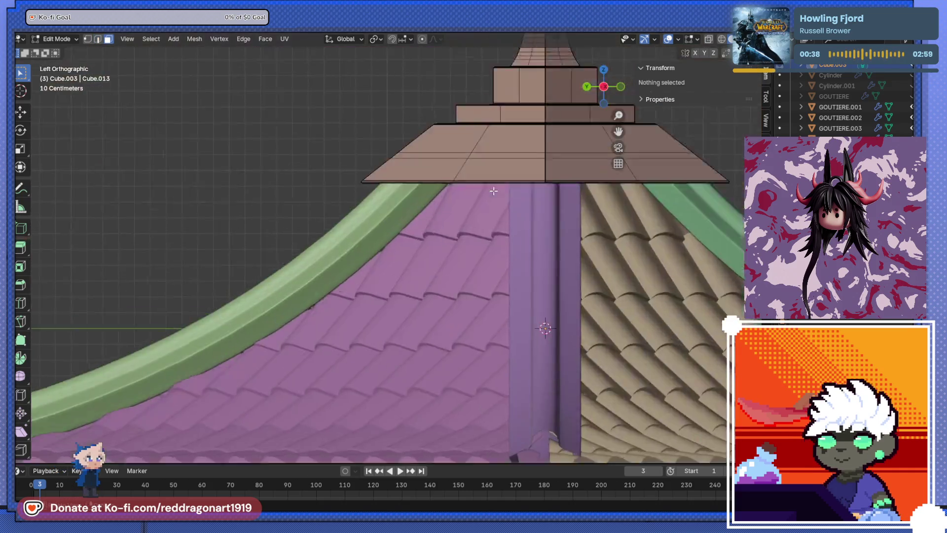
# Recess the horizontal face strip across the base by extruding it inward along normals.
pyautogui.keyDown('shift'); pyautogui.moveTo(418, 250); pyautogui.dragTo(412, 311, button='middle'); pyautogui.keyUp('shift')
pyautogui.hotkey('alt', 'z')
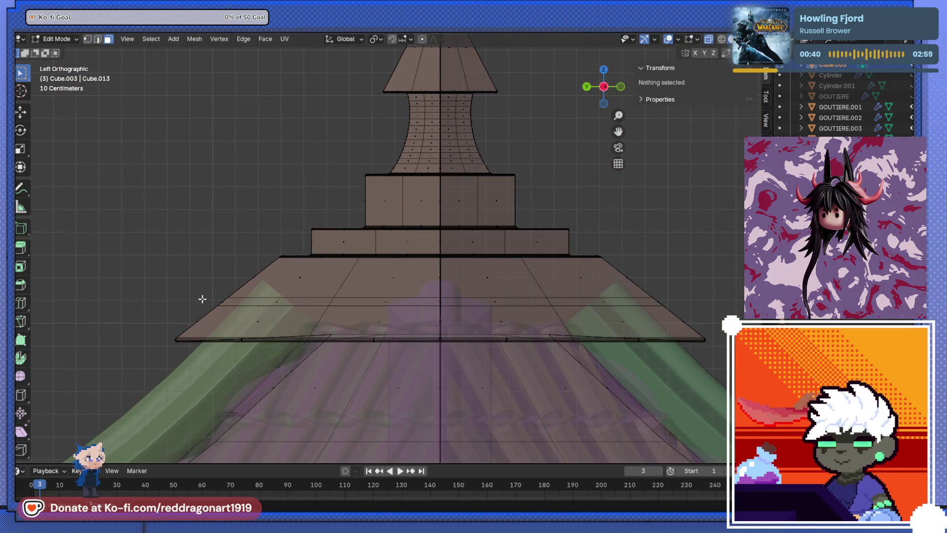
pyautogui.moveTo(667, 305); pyautogui.dragTo(670, 305)
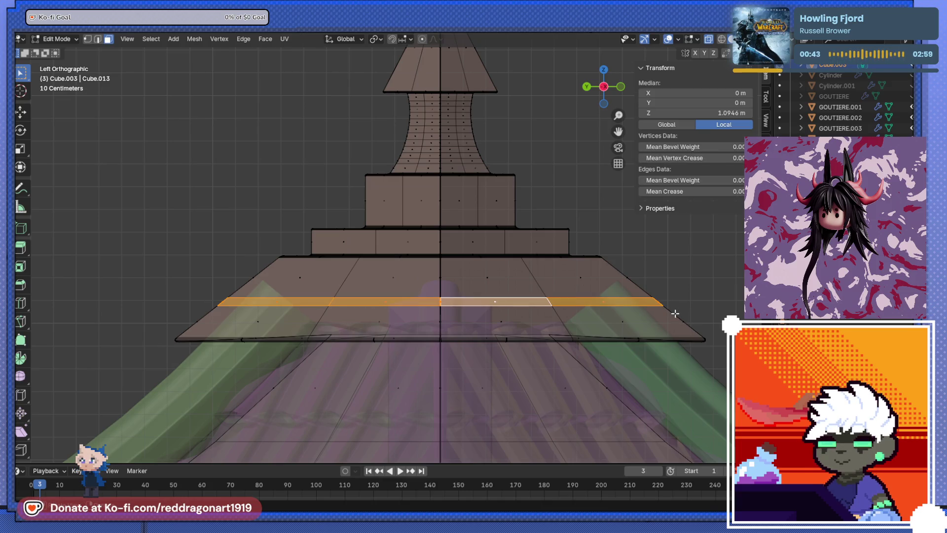
pyautogui.hotkey('alt', 'e')
pyautogui.click(676, 317)
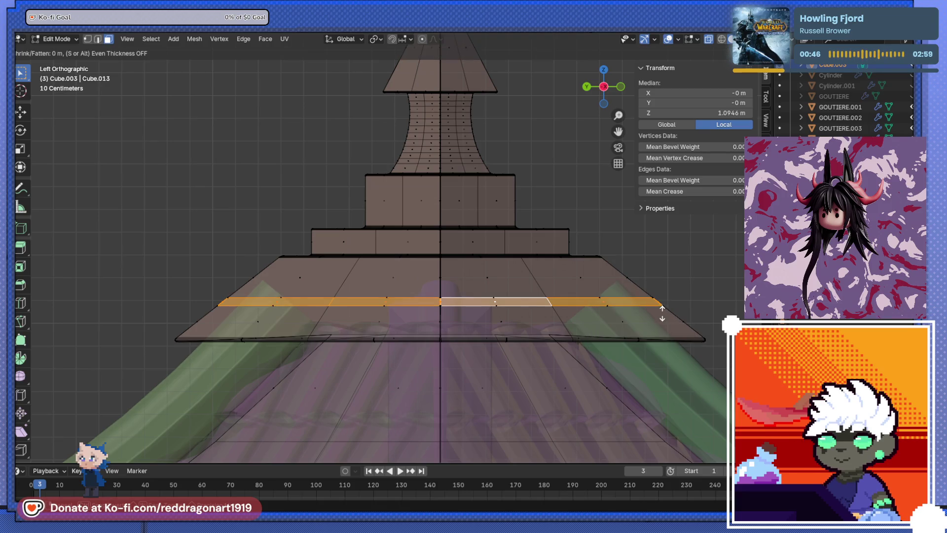
pyautogui.click(658, 319)
pyautogui.press('Tab')
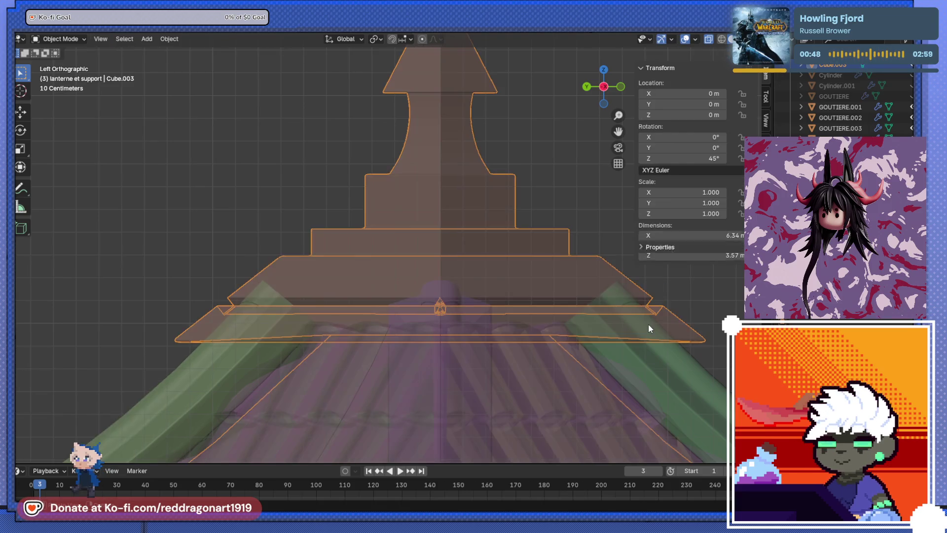
pyautogui.hotkey('alt', 'z')
# Move the recessed face strip vertically along Z to adjust its height.
pyautogui.moveTo(623, 318); pyautogui.dragTo(478, 328, button='middle')
pyautogui.press('Tab')
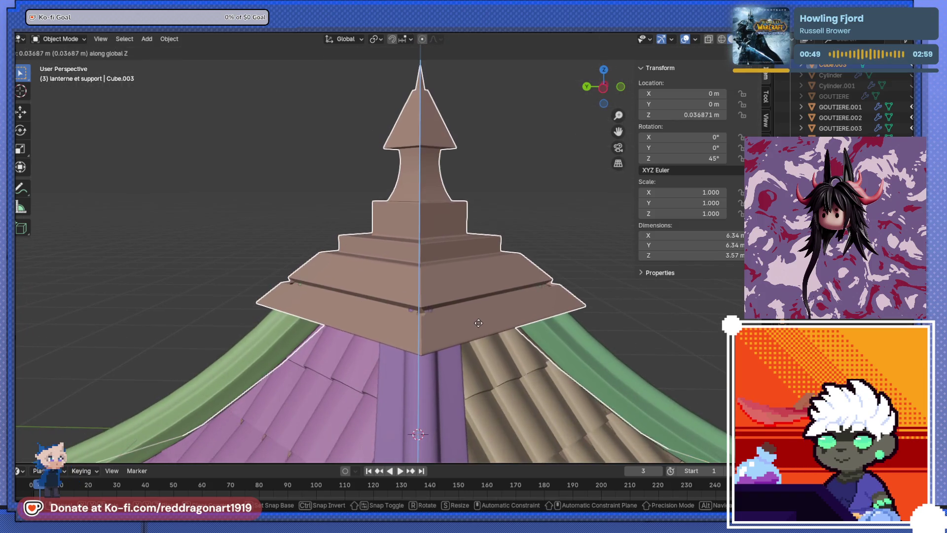
pyautogui.keyDown('alt'); pyautogui.click(478, 321); pyautogui.keyUp('alt')
pyautogui.press('g')
pyautogui.press('z')
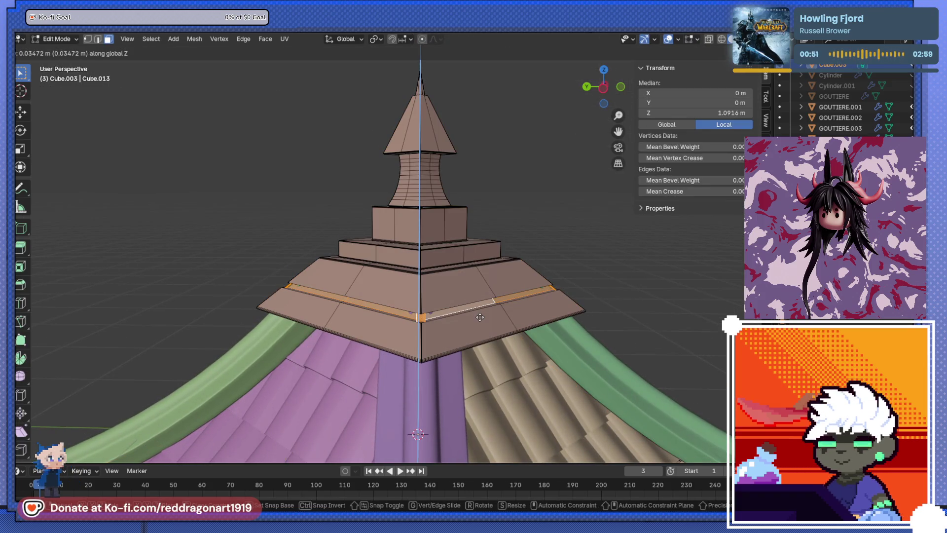
pyautogui.click(480, 317)
pyautogui.moveTo(481, 314); pyautogui.dragTo(405, 310, button='middle')
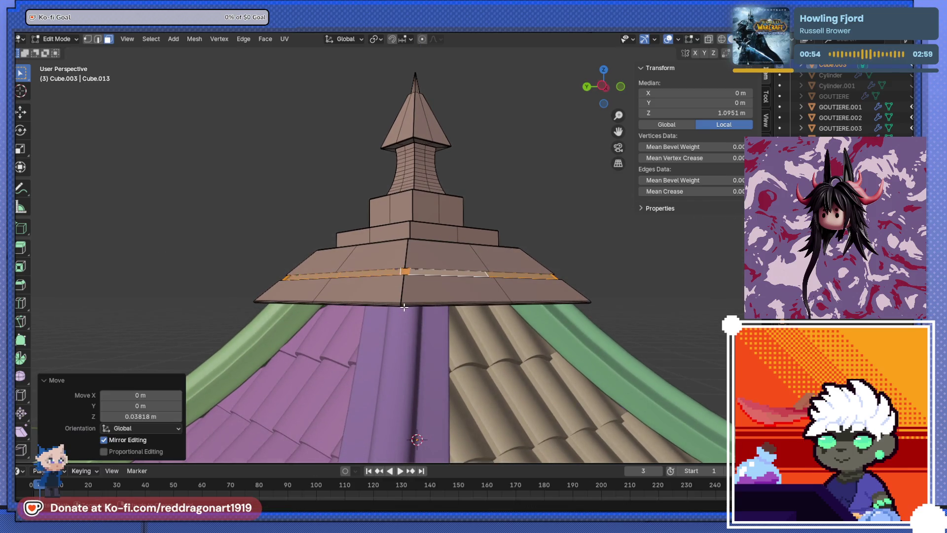
pyautogui.press('Tab')
pyautogui.press('Tab')
pyautogui.hotkey('alt', 'a')
pyautogui.hotkey('ctrl', 'z')
# Select the horizontal edge loop on the roof in edge select mode.
pyautogui.press('3')
pyautogui.keyDown('alt'); pyautogui.click(404, 307); pyautogui.keyUp('alt')
pyautogui.hotkey('alt', 'a')
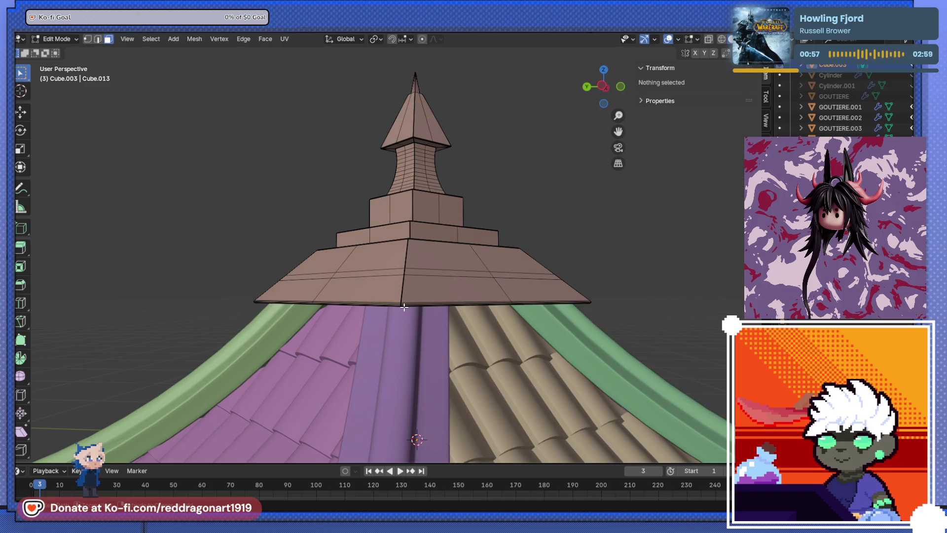
pyautogui.press('2')
pyautogui.keyDown('alt'); pyautogui.click(403, 307); pyautogui.keyUp('alt')
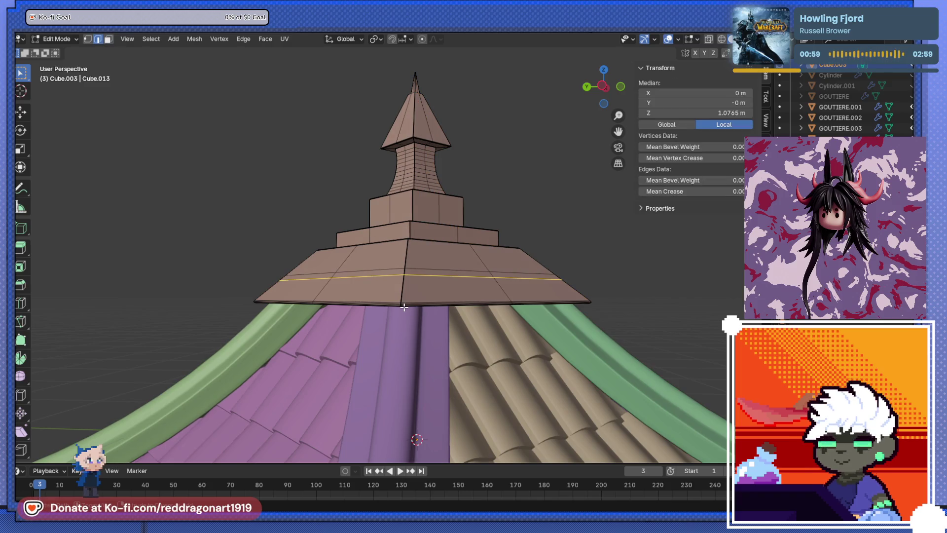
pyautogui.scroll(2, 435, 287)
# Add two more loop cuts across the roof base, sliding each into place.
pyautogui.hotkey('ctrl', 'r')
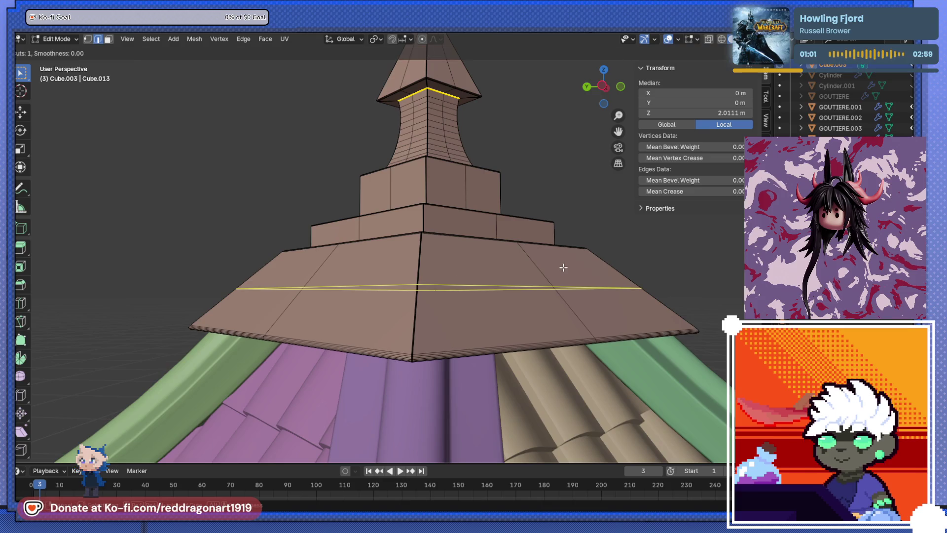
pyautogui.click(563, 268)
pyautogui.click(551, 226)
pyautogui.hotkey('ctrl', 'r')
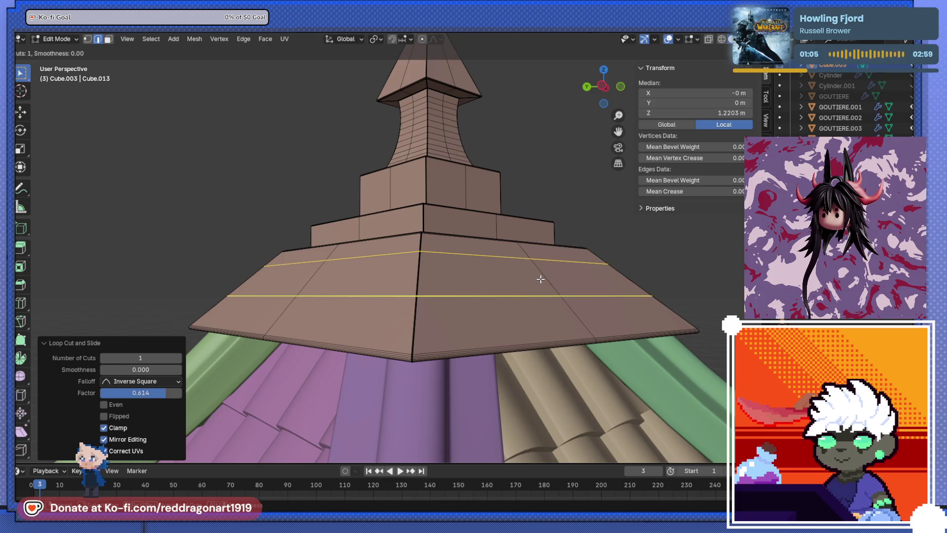
pyautogui.click(538, 271)
pyautogui.click(534, 239)
pyautogui.moveTo(530, 216); pyautogui.dragTo(466, 234, button='middle')
pyautogui.scroll(2, 559, 244)
pyautogui.scroll(-3, 533, 284)
pyautogui.scroll(3, 447, 260)
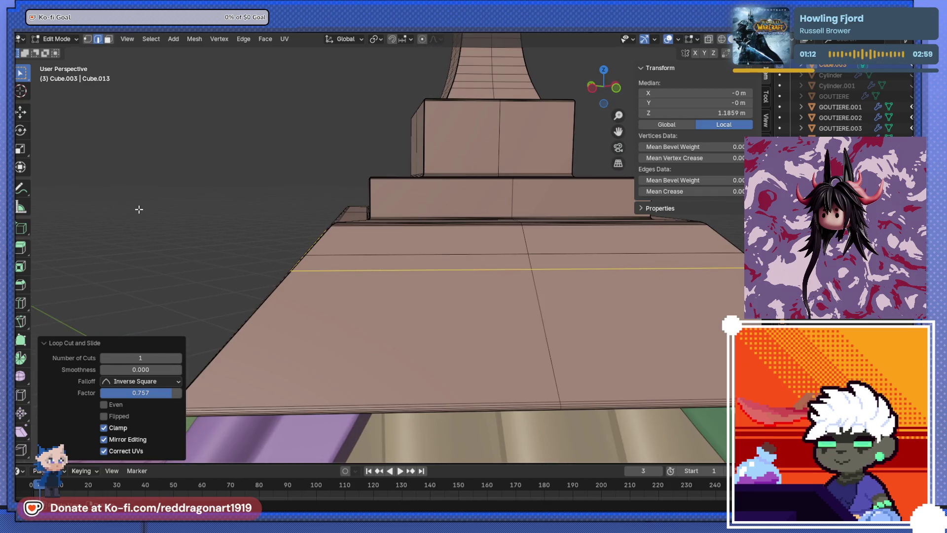
# Select the ring of faces between the two new loops in see-through front view.
pyautogui.click(109, 40)
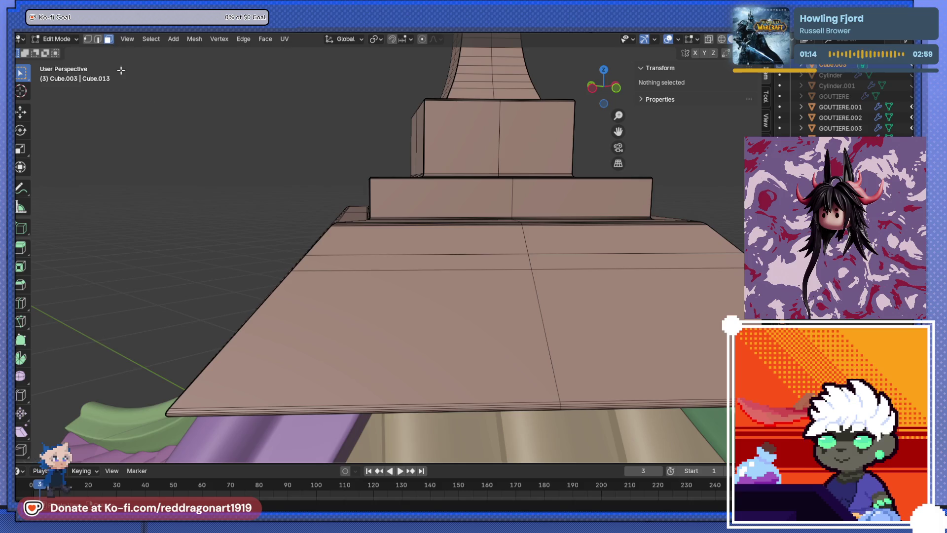
pyautogui.click(380, 261)
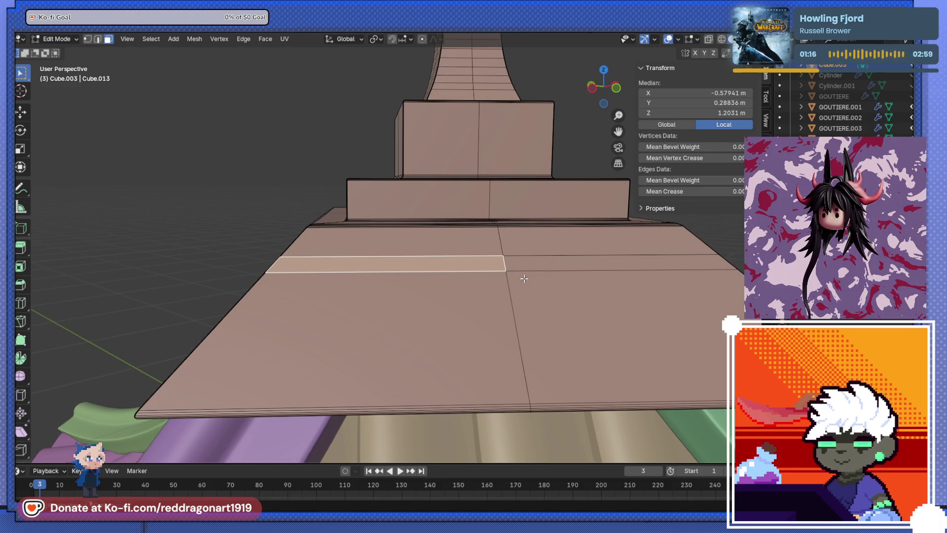
pyautogui.press('Left')
pyautogui.press('shift+KP_7')
pyautogui.press('KP_1')
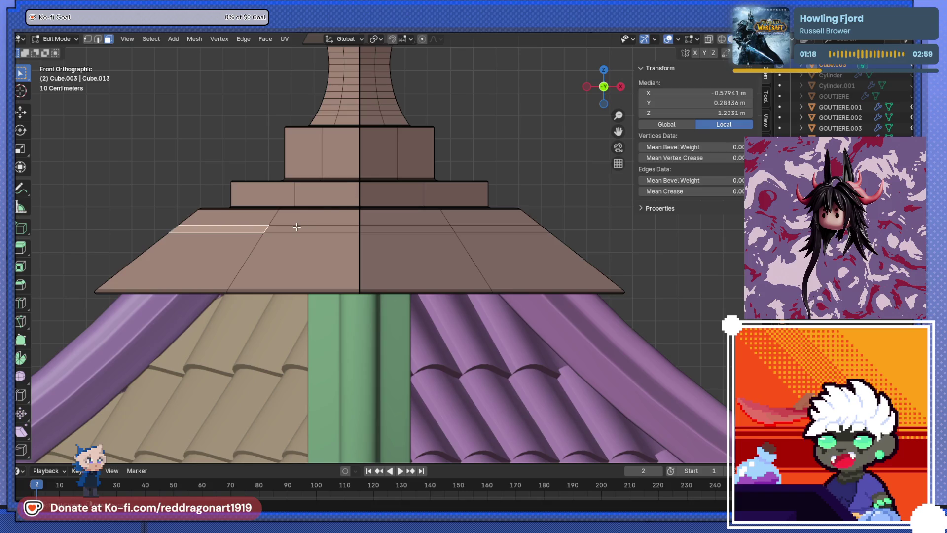
pyautogui.hotkey('alt', 'z')
pyautogui.keyDown('shift'); pyautogui.moveTo(578, 230); pyautogui.dragTo(578, 230); pyautogui.keyUp('shift')
pyautogui.moveTo(578, 230)
pyautogui.mouseDown(button='middle')
pyautogui.moveTo(458, 230)
pyautogui.moveTo(434, 239)
pyautogui.moveTo(432, 251)
pyautogui.mouseUp(button='middle')
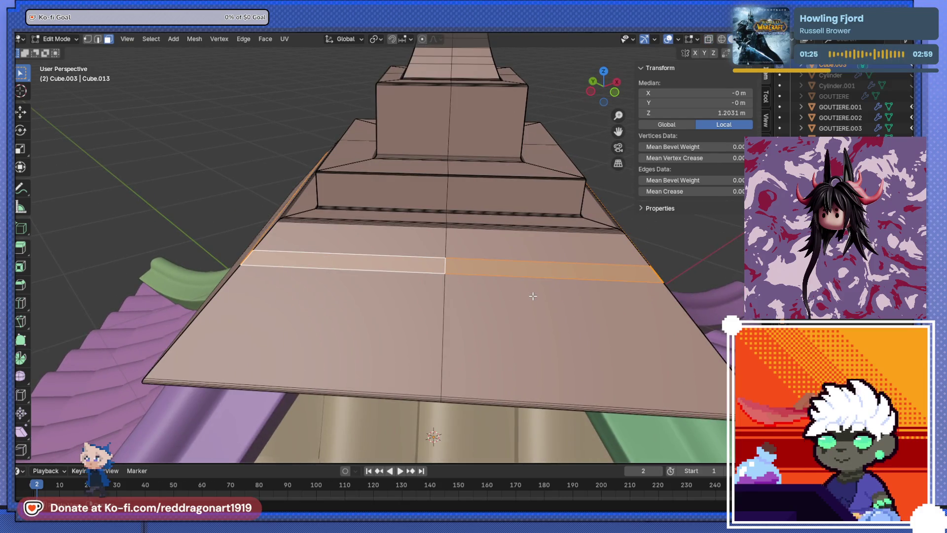
# Inset the face ring by extruding it along normals, forming a shallow groove.
pyautogui.press('e')
pyautogui.press('Escape')
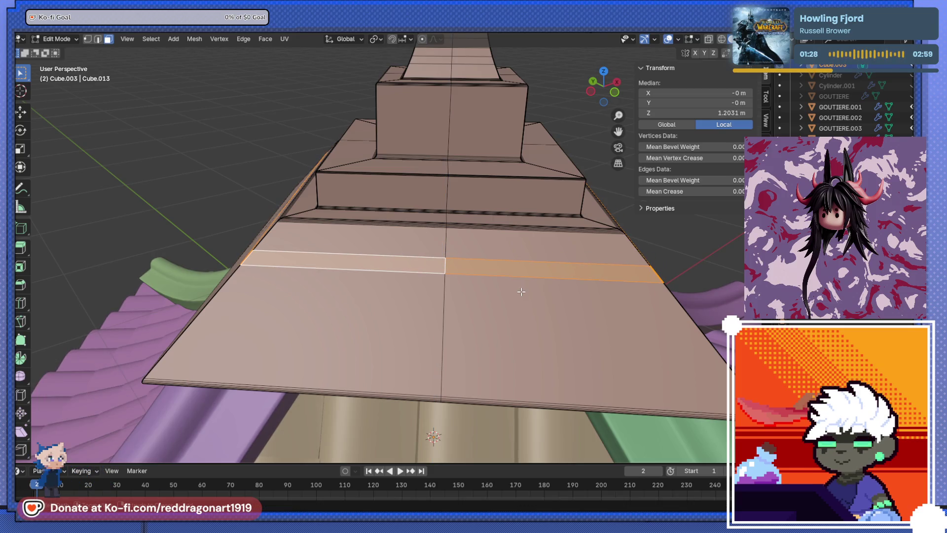
pyautogui.hotkey('alt', 'e')
pyautogui.click(526, 294)
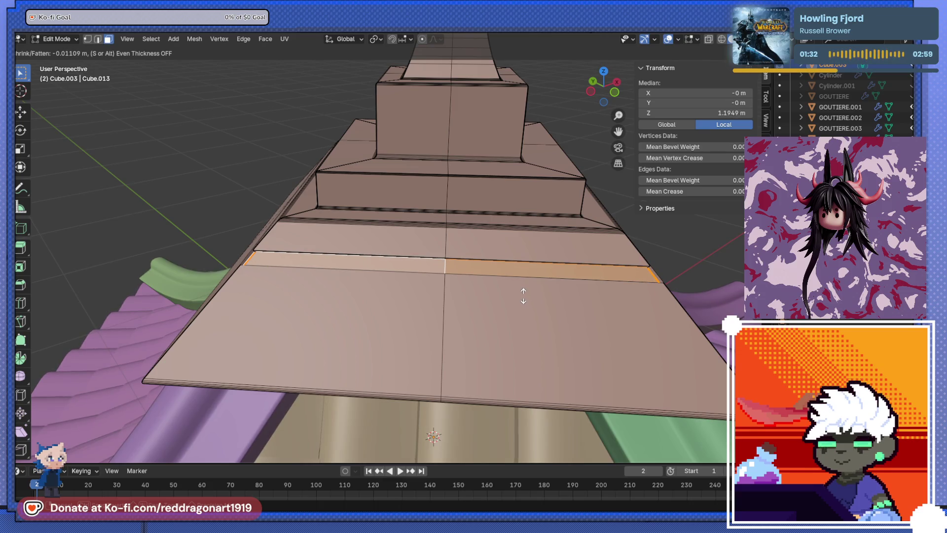
pyautogui.click(523, 296)
pyautogui.scroll(-3, 478, 281)
pyautogui.press('Tab')
pyautogui.moveTo(478, 281); pyautogui.dragTo(440, 229, button='middle')
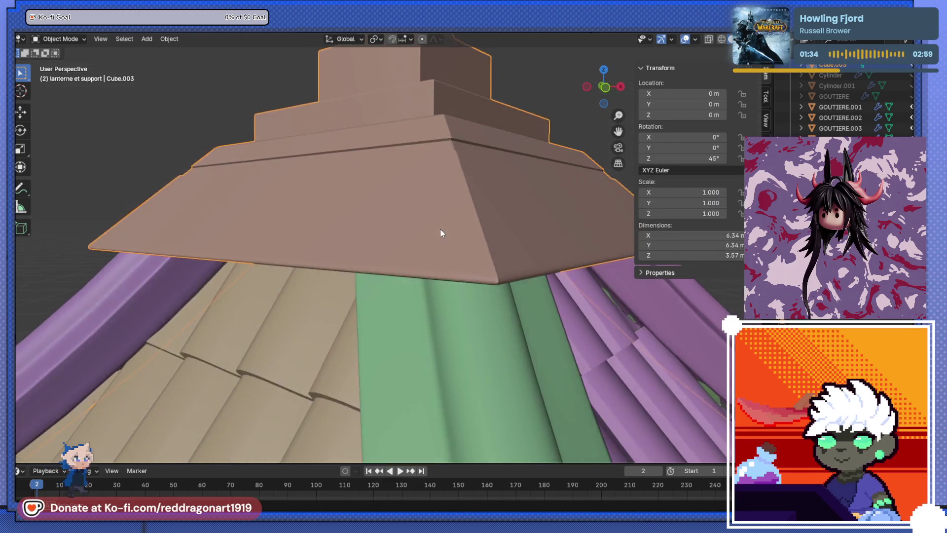
pyautogui.scroll(3, 433, 207)
pyautogui.scroll(3, 432, 207)
pyautogui.scroll(-1, 425, 231)
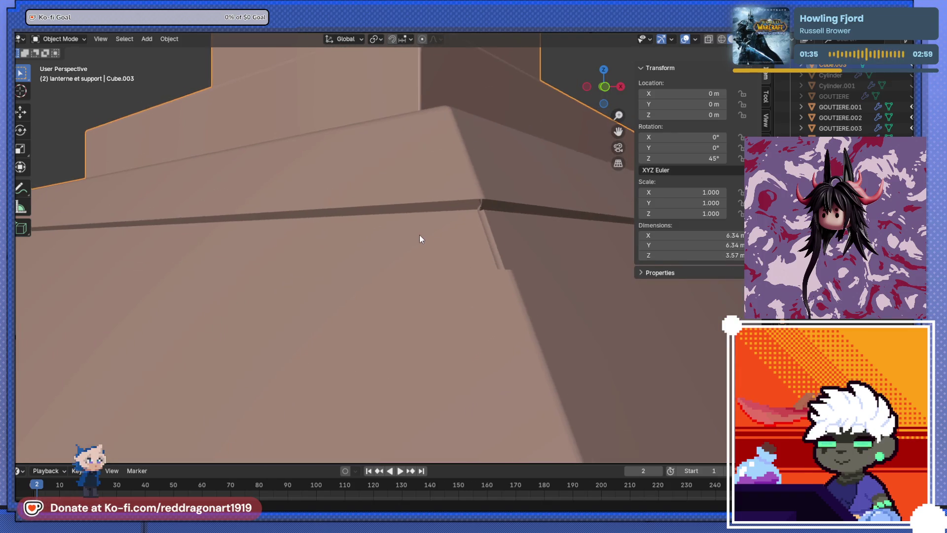
# Re-enter Edit Mode, zoom in on the spire base, and switch to edge select mode.
pyautogui.press('Tab')
pyautogui.scroll(3, 414, 231)
pyautogui.scroll(3, 411, 230)
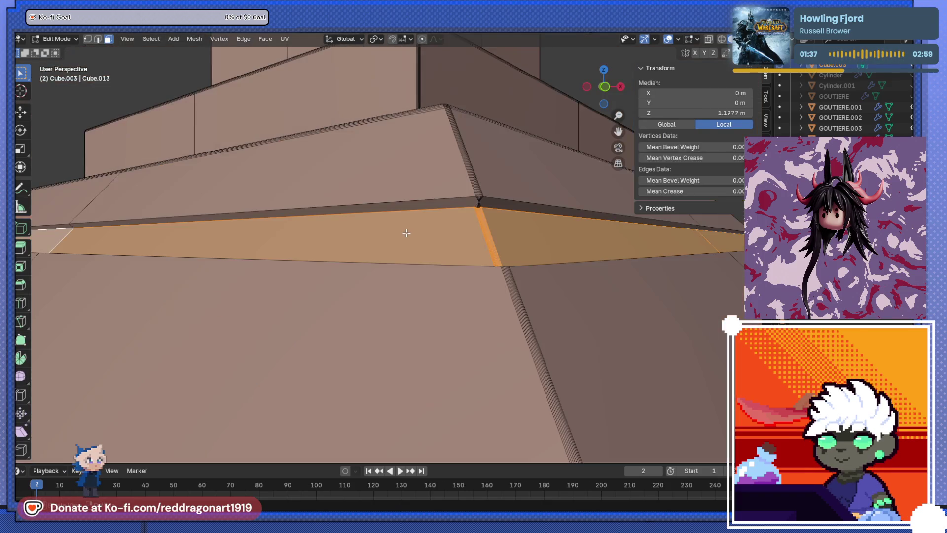
pyautogui.scroll(4, 387, 227)
pyautogui.scroll(2, 335, 219)
pyautogui.press('2')
pyautogui.click(340, 220)
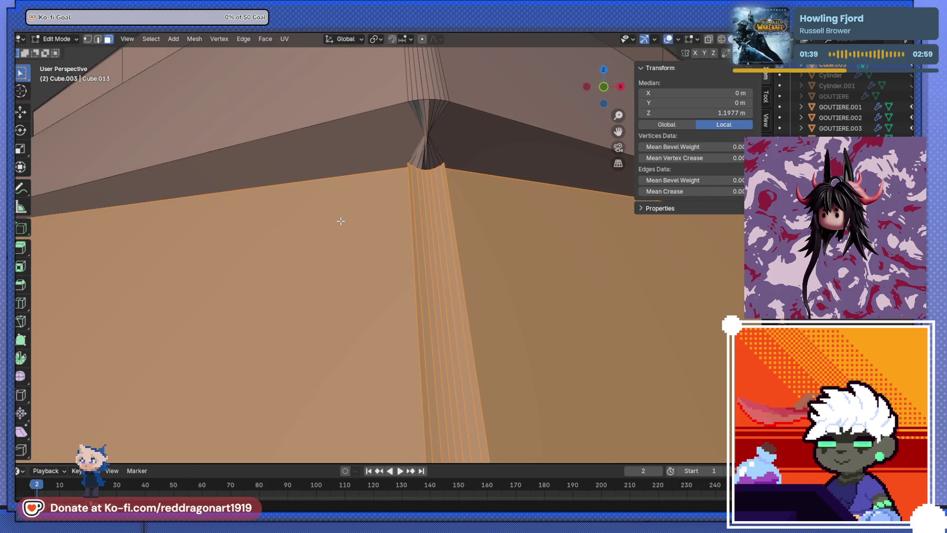
pyautogui.scroll(2, 340, 220)
pyautogui.scroll(-8, 340, 220)
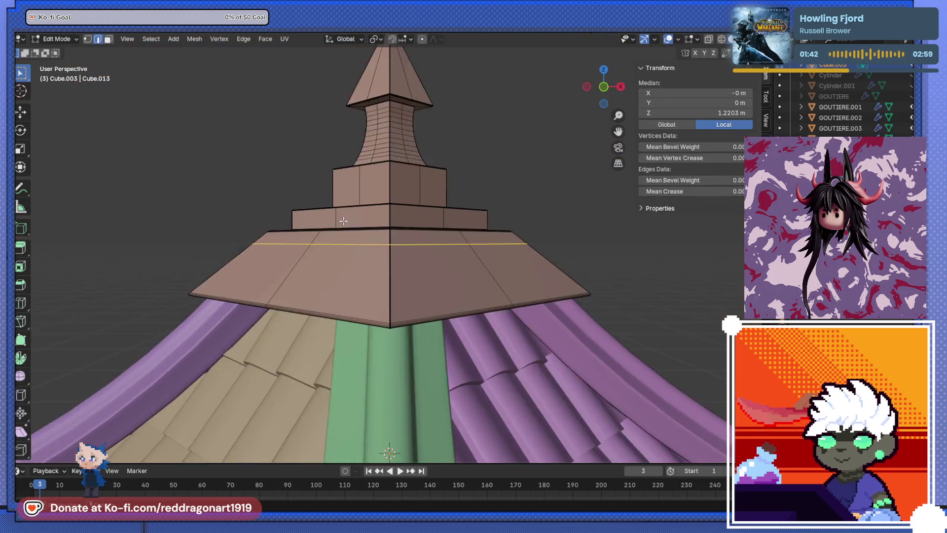
# Bevel the spire step's top edge loop with 8 segments, about 0.0105 m.
pyautogui.keyDown('alt'); pyautogui.click(343, 224); pyautogui.keyUp('alt')
pyautogui.click(344, 220)
pyautogui.moveTo(344, 220)
pyautogui.mouseDown(button='middle')
pyautogui.moveTo(346, 241)
pyautogui.moveTo(376, 261)
pyautogui.moveTo(351, 209)
pyautogui.moveTo(378, 315)
pyautogui.mouseUp(button='middle')
pyautogui.scroll(5, 376, 245)
pyautogui.scroll(3, 348, 345)
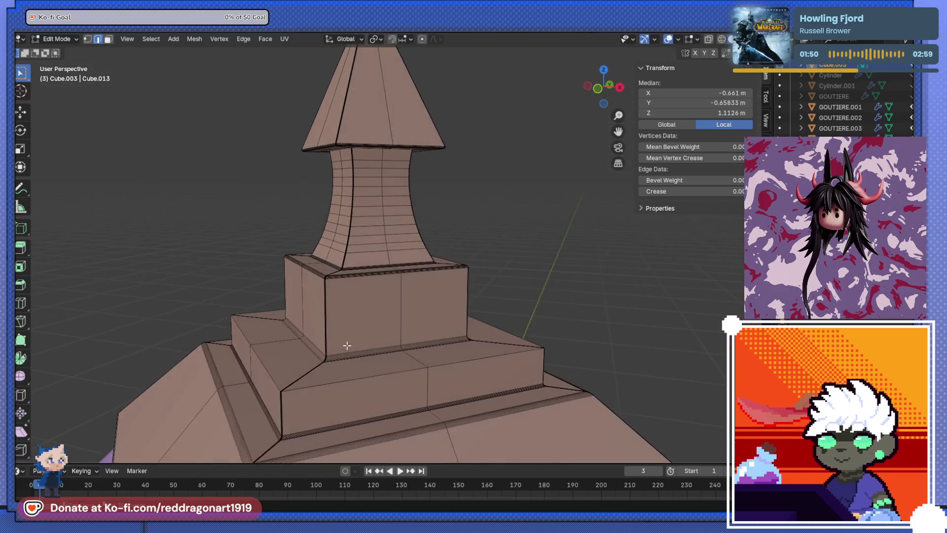
pyautogui.keyDown('shift'); pyautogui.moveTo(347, 345); pyautogui.dragTo(393, 259, button='middle'); pyautogui.keyUp('shift')
pyautogui.keyDown('alt'); pyautogui.click(436, 300); pyautogui.keyUp('alt')
pyautogui.hotkey('ctrl', 'b')
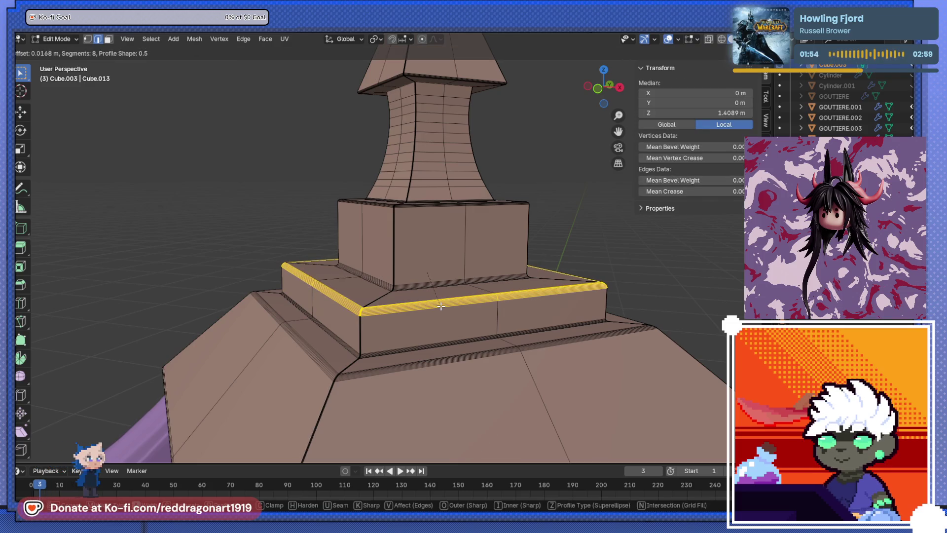
pyautogui.click(440, 304)
# Bevel the curved neck's top edge loop with a narrow 8-segment bevel, about 0.00436 m.
pyautogui.scroll(-2, 440, 304)
pyautogui.scroll(10, 450, 247)
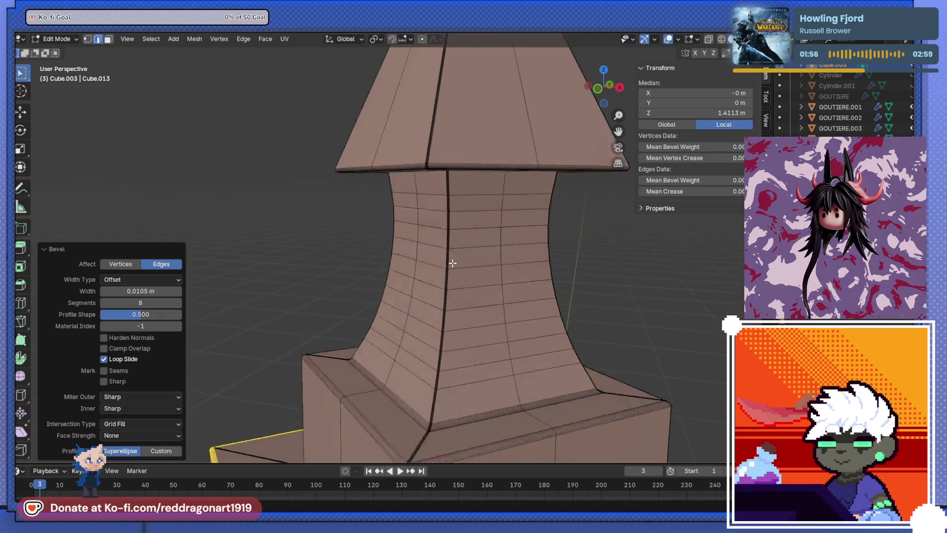
pyautogui.scroll(2, 443, 158)
pyautogui.keyDown('alt'); pyautogui.click(500, 56); pyautogui.keyUp('alt')
pyautogui.keyDown('alt'); pyautogui.keyDown('shift'); pyautogui.click(500, 56); pyautogui.keyUp('shift'); pyautogui.keyUp('alt')
pyautogui.keyDown('alt'); pyautogui.keyDown('shift'); pyautogui.click(499, 57); pyautogui.keyUp('shift'); pyautogui.keyUp('alt')
pyautogui.hotkey('ctrl', 'b')
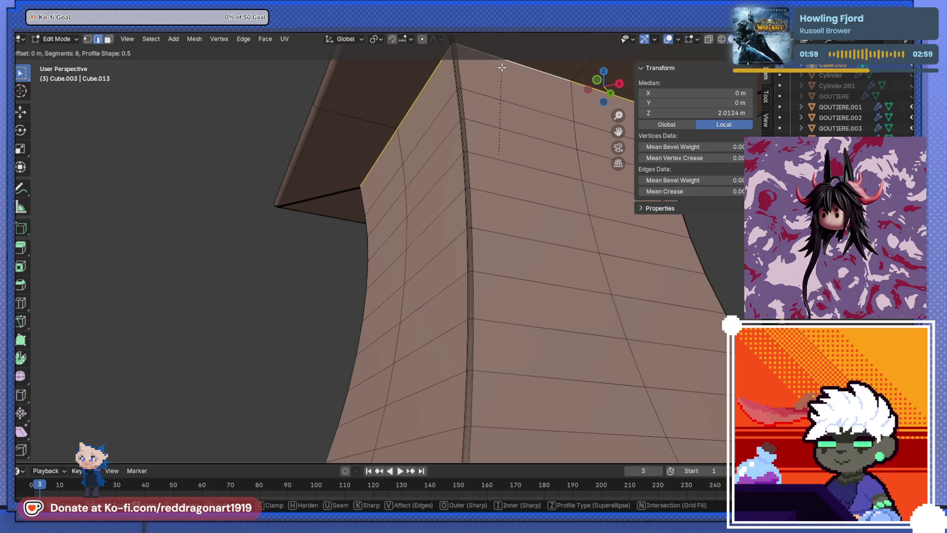
pyautogui.scroll(-3, 506, 79)
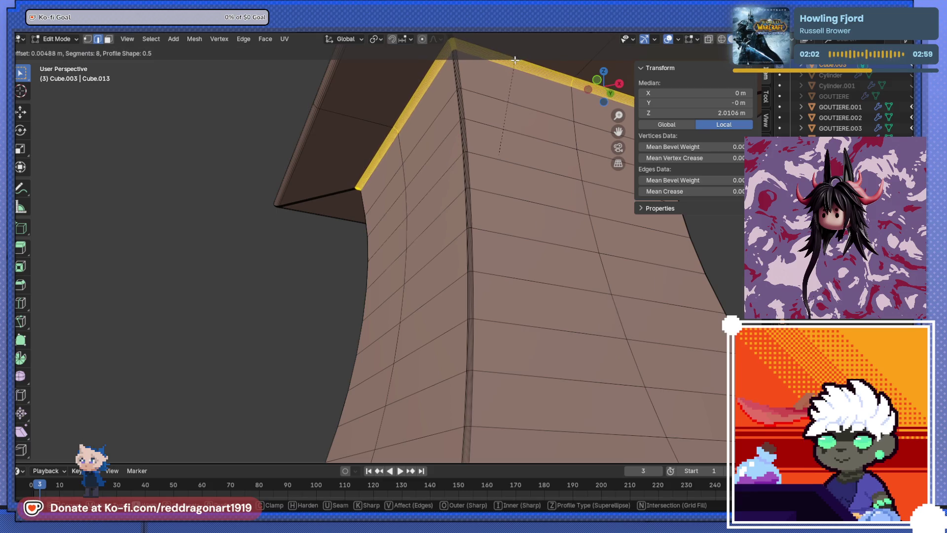
pyautogui.click(505, 112)
# Return to Object Mode and bring up the lantern's shading options.
pyautogui.scroll(-4, 483, 231)
pyautogui.moveTo(355, 379)
pyautogui.mouseDown(button='middle')
pyautogui.moveTo(380, 325)
pyautogui.moveTo(417, 122)
pyautogui.moveTo(463, 216)
pyautogui.moveTo(442, 276)
pyautogui.moveTo(561, 228)
pyautogui.mouseUp(button='middle')
pyautogui.press('Tab')
pyautogui.rightClick(369, 250)
# Shade the lantern support smooth while keeping sharp edges, then inspect the spire.
pyautogui.click(359, 250)
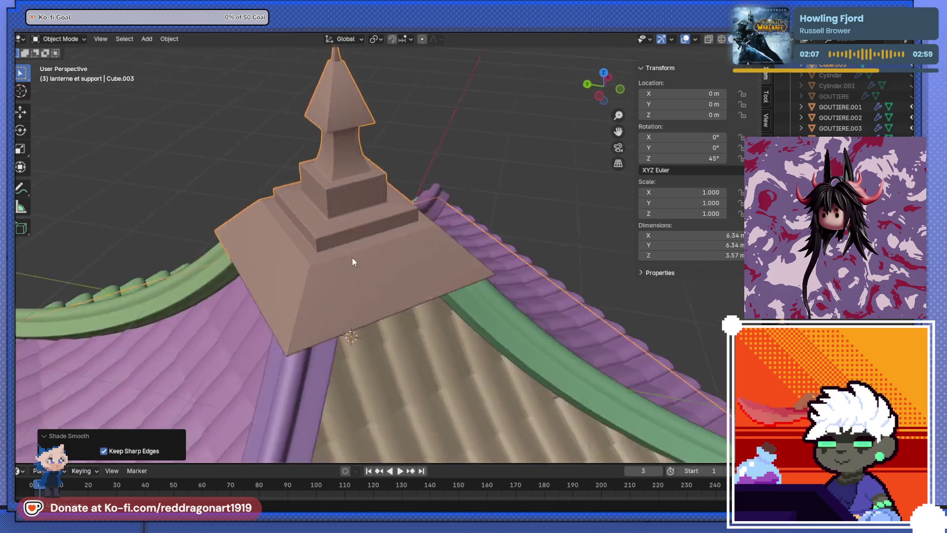
pyautogui.moveTo(354, 256); pyautogui.dragTo(354, 346, button='middle')
pyautogui.scroll(5, 412, 217)
pyautogui.moveTo(412, 217)
pyautogui.mouseDown(button='middle')
pyautogui.moveTo(371, 275)
pyautogui.moveTo(390, 330)
pyautogui.moveTo(407, 287)
pyautogui.moveTo(435, 308)
pyautogui.mouseUp(button='middle')
pyautogui.scroll(-5, 436, 308)
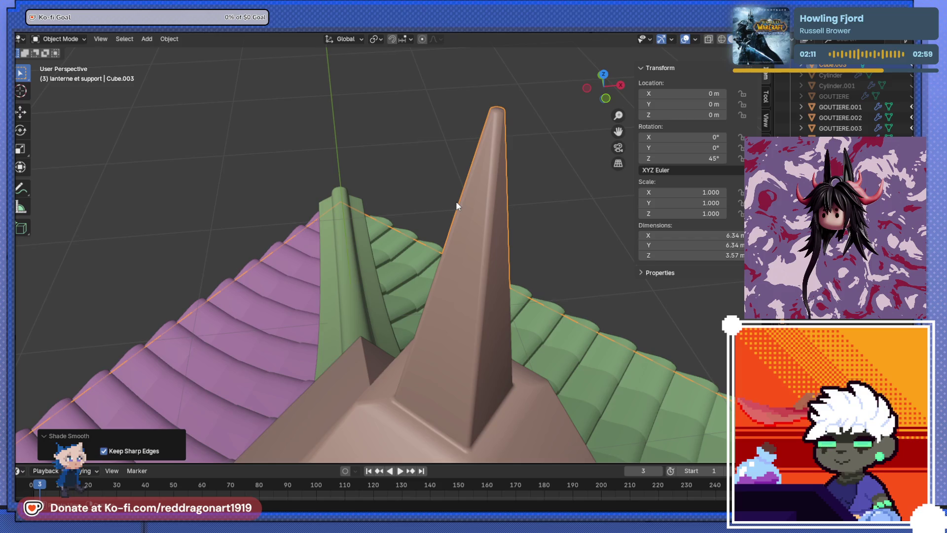
pyautogui.moveTo(413, 217)
pyautogui.mouseDown(button='middle')
pyautogui.moveTo(381, 327)
pyautogui.moveTo(384, 206)
pyautogui.moveTo(578, 166)
pyautogui.moveTo(568, 210)
pyautogui.moveTo(390, 245)
pyautogui.moveTo(377, 277)
pyautogui.moveTo(395, 152)
pyautogui.moveTo(394, 220)
pyautogui.moveTo(440, 158)
pyautogui.moveTo(414, 246)
pyautogui.moveTo(394, 276)
pyautogui.mouseUp(button='middle')
# In Edit Mode, select the base slab's front and side faces.
pyautogui.press('Tab')
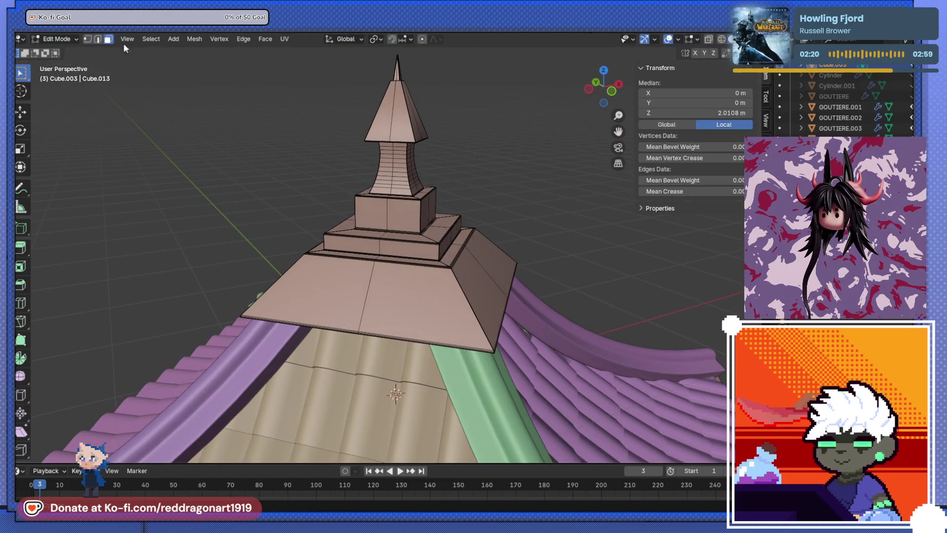
pyautogui.click(394, 281)
pyautogui.keyDown('shift'); pyautogui.click(352, 284); pyautogui.keyUp('shift')
pyautogui.keyDown('shift'); pyautogui.click(482, 283); pyautogui.keyUp('shift')
pyautogui.moveTo(481, 283)
pyautogui.mouseDown(button='middle')
pyautogui.moveTo(387, 295)
pyautogui.moveTo(485, 311)
pyautogui.mouseUp(button='middle')
pyautogui.keyDown('ctrl'); pyautogui.click(518, 351); pyautogui.keyUp('ctrl')
# Try a few inset rings on the slab's front face, then undo them.
pyautogui.moveTo(518, 352)
pyautogui.mouseDown(button='middle')
pyautogui.moveTo(470, 268)
pyautogui.moveTo(480, 272)
pyautogui.mouseUp(button='middle')
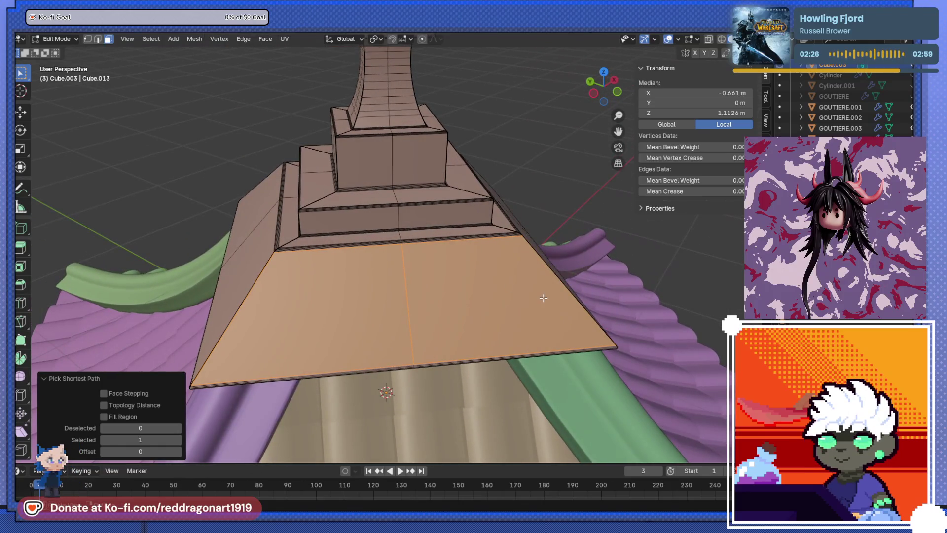
pyautogui.press('i')
pyautogui.click(532, 293)
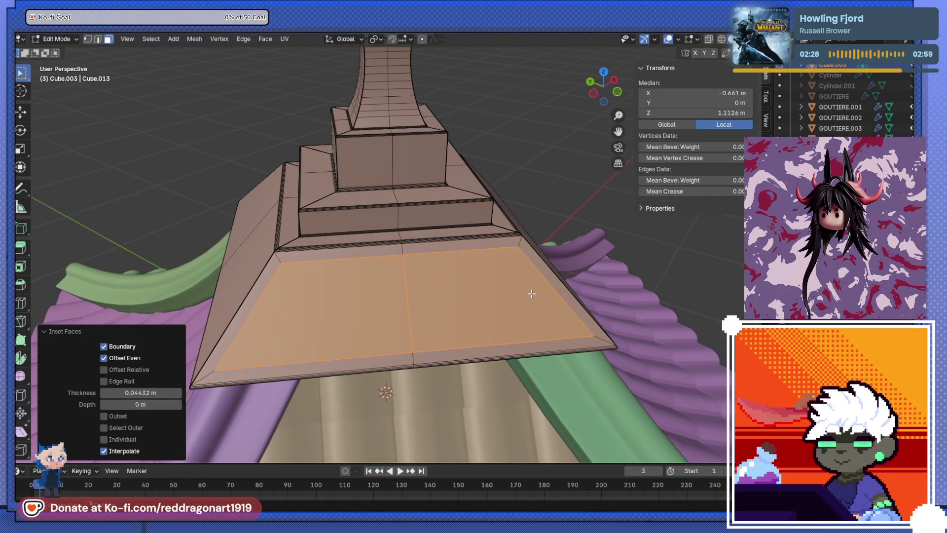
pyautogui.press('i')
pyautogui.click(523, 291)
pyautogui.press('i')
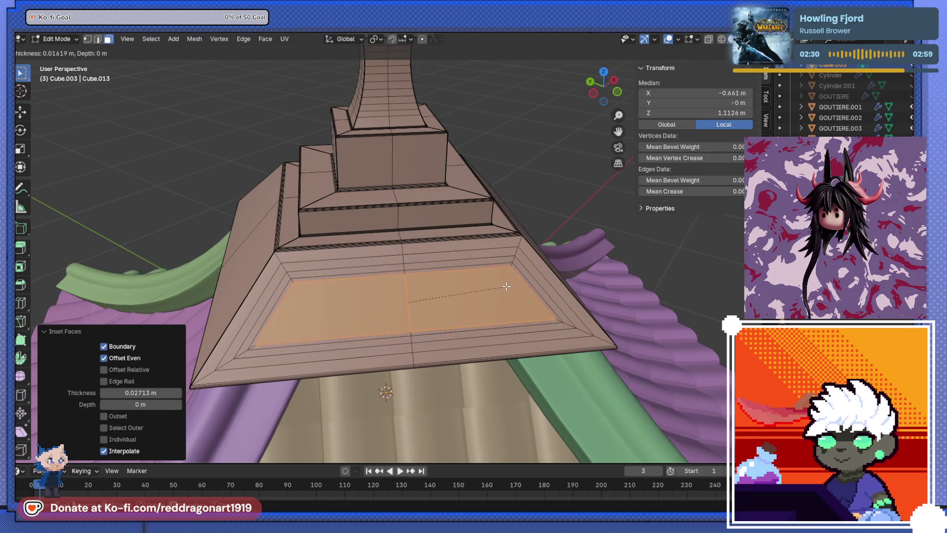
pyautogui.press('Escape')
pyautogui.moveTo(506, 286); pyautogui.dragTo(474, 299, button='middle')
pyautogui.hotkey('ctrl', 'z')
pyautogui.hotkey('ctrl', 'z')
pyautogui.hotkey('ctrl', 'z')
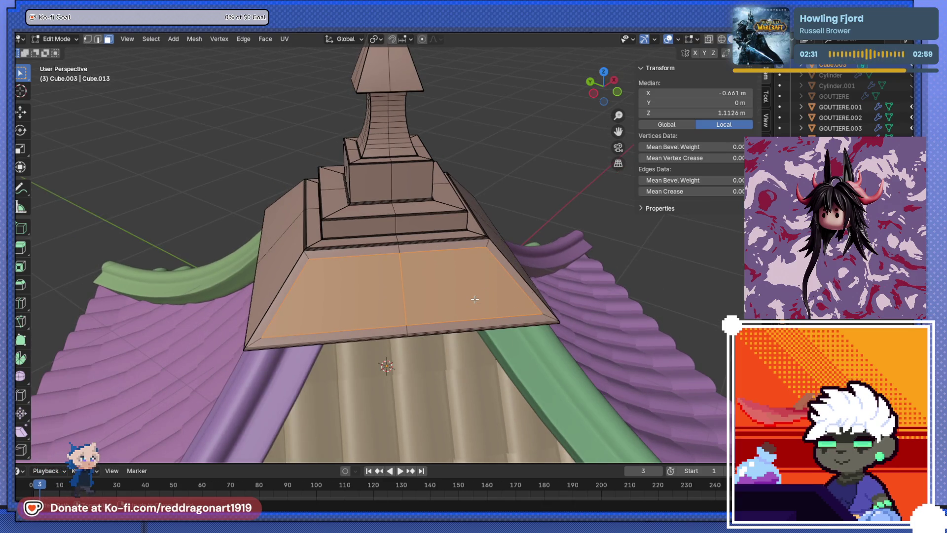
# Extrude the slab face along its normals, pushing it 0.0101 m inward.
pyautogui.press('e')
pyautogui.press('Escape')
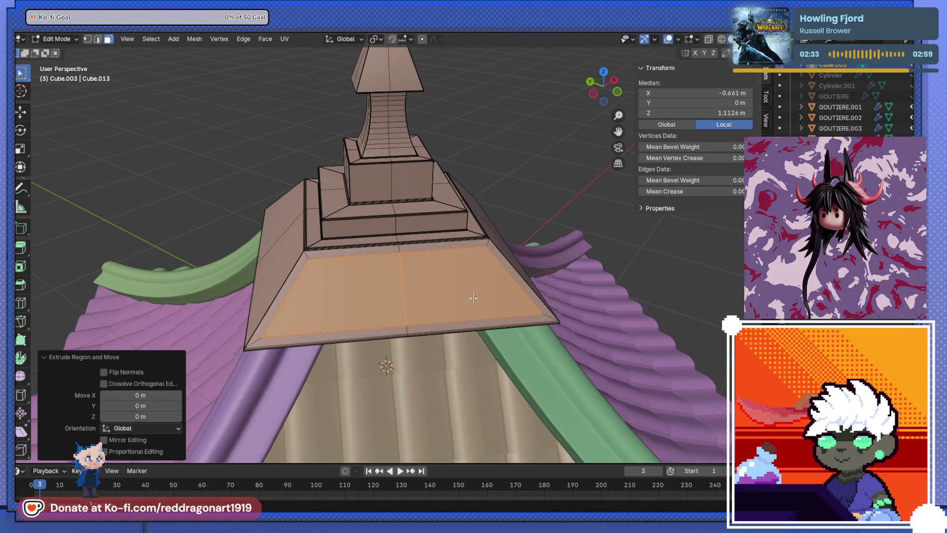
pyautogui.hotkey('alt', 'e')
pyautogui.click(472, 298)
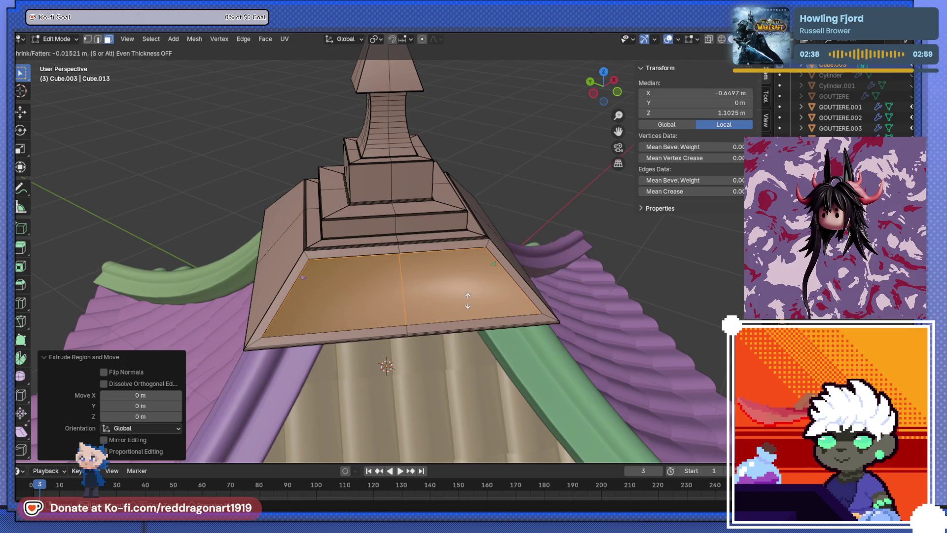
pyautogui.click(467, 301)
# Inset the recessed face to leave a thin rim, then return to Object Mode.
pyautogui.moveTo(467, 300); pyautogui.dragTo(394, 247, button='middle')
pyautogui.scroll(4, 385, 236)
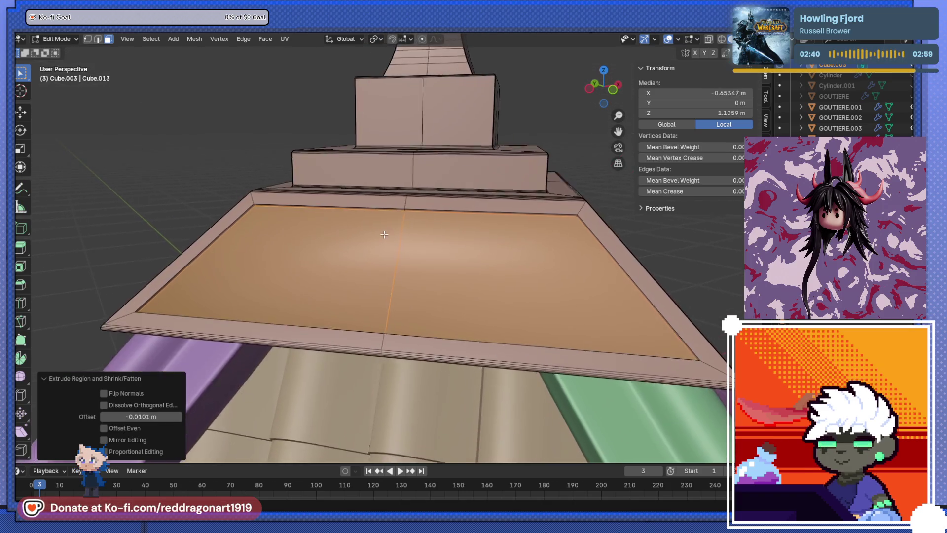
pyautogui.scroll(3, 385, 236)
pyautogui.press('i')
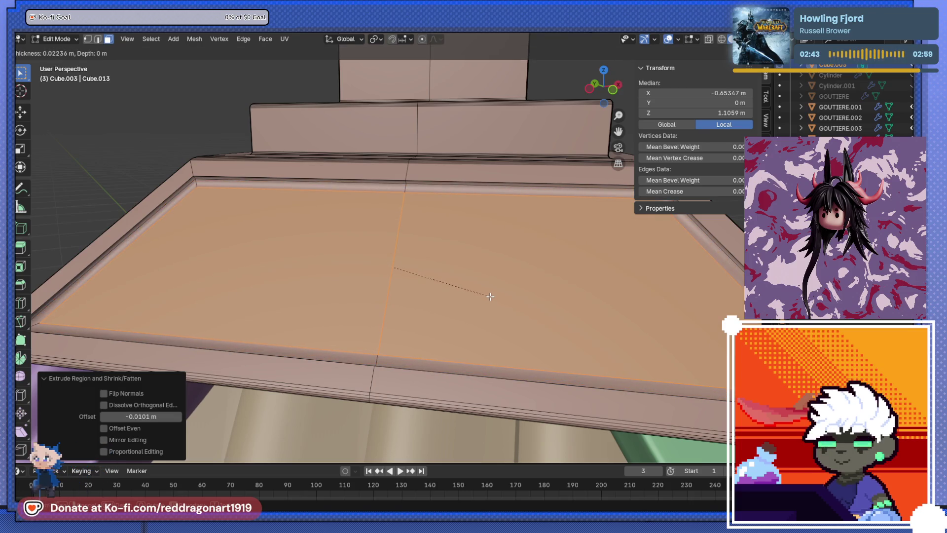
pyautogui.click(490, 299)
pyautogui.press('Tab')
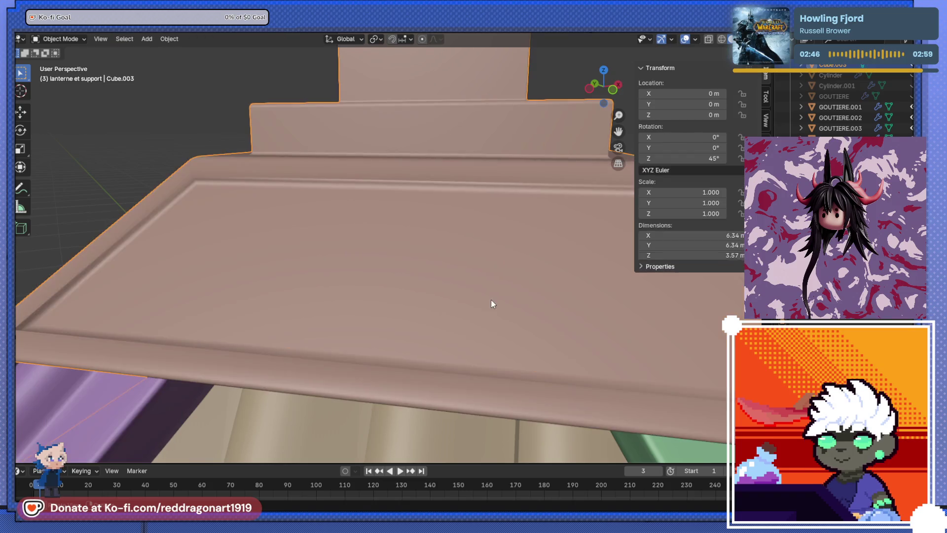
pyautogui.scroll(-3, 493, 302)
pyautogui.moveTo(440, 300)
pyautogui.mouseDown(button='middle')
pyautogui.moveTo(303, 271)
pyautogui.moveTo(376, 324)
pyautogui.moveTo(340, 335)
pyautogui.moveTo(481, 324)
pyautogui.mouseUp(button='middle')
# Bevel the panel's edge loop at 0.00184 m with 8 segments.
pyautogui.click(482, 324)
pyautogui.press('Tab')
pyautogui.scroll(4, 481, 324)
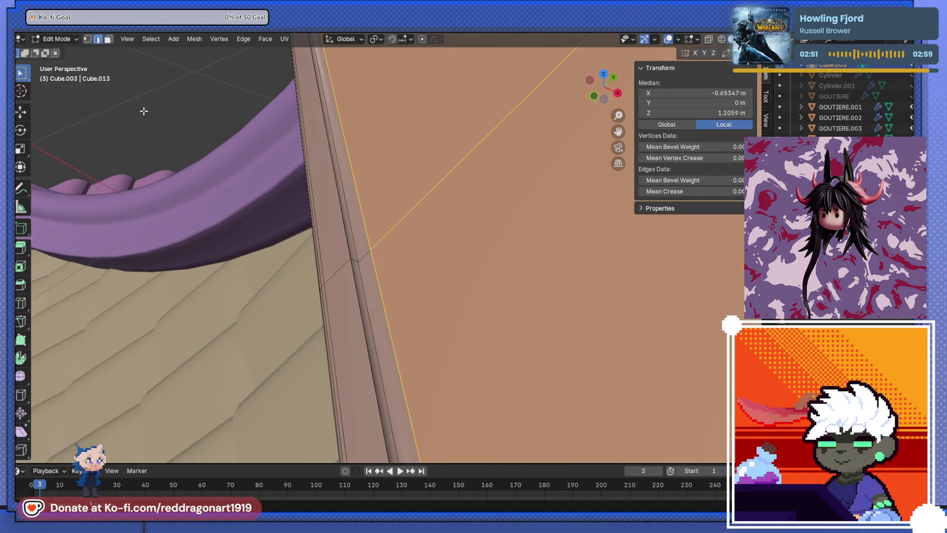
pyautogui.click(365, 303)
pyautogui.keyDown('alt'); pyautogui.click(365, 303); pyautogui.keyUp('alt')
pyautogui.moveTo(365, 302)
pyautogui.mouseDown(button='middle')
pyautogui.moveTo(401, 264)
pyautogui.moveTo(373, 283)
pyautogui.moveTo(401, 381)
pyautogui.moveTo(385, 256)
pyautogui.mouseUp(button='middle')
pyautogui.hotkey('ctrl', 'b')
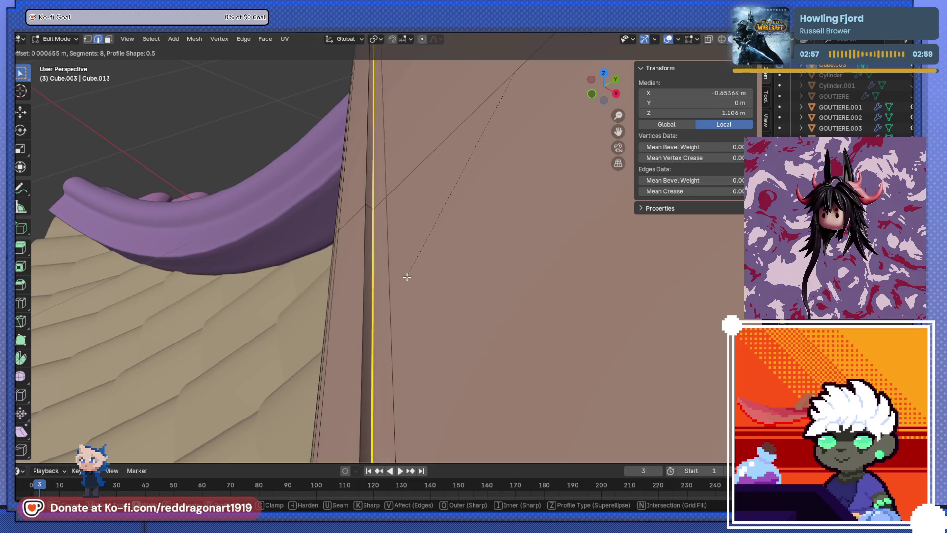
pyautogui.click(401, 275)
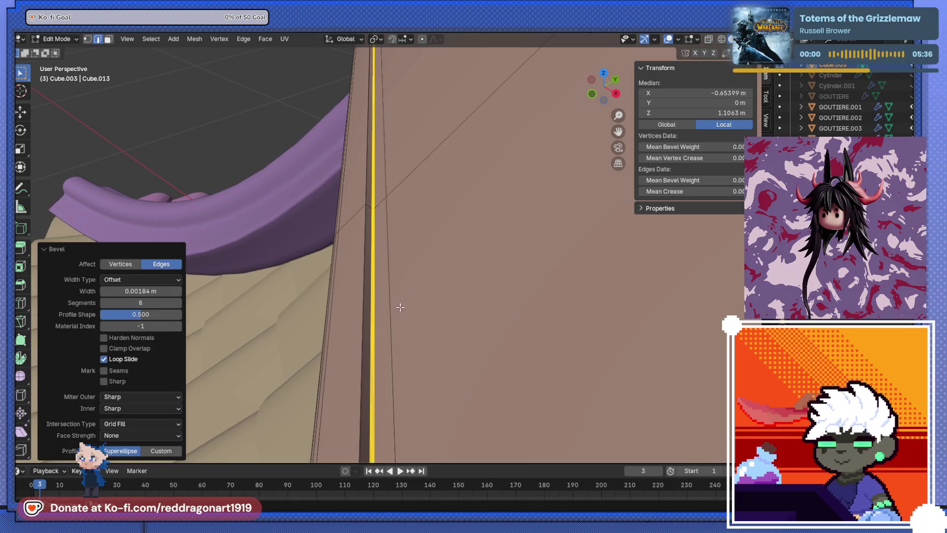
pyautogui.press('Tab')
# Re-enter Edit Mode on the lantern support with the Knife tool, facing the front panel.
pyautogui.scroll(3, 482, 277)
pyautogui.moveTo(483, 281)
pyautogui.mouseDown(button='middle')
pyautogui.moveTo(505, 311)
pyautogui.moveTo(465, 279)
pyautogui.moveTo(318, 237)
pyautogui.moveTo(413, 196)
pyautogui.moveTo(472, 224)
pyautogui.moveTo(551, 228)
pyautogui.moveTo(407, 247)
pyautogui.moveTo(351, 238)
pyautogui.moveTo(393, 289)
pyautogui.moveTo(431, 294)
pyautogui.moveTo(440, 355)
pyautogui.moveTo(613, 310)
pyautogui.moveTo(475, 279)
pyautogui.moveTo(427, 292)
pyautogui.mouseUp(button='middle')
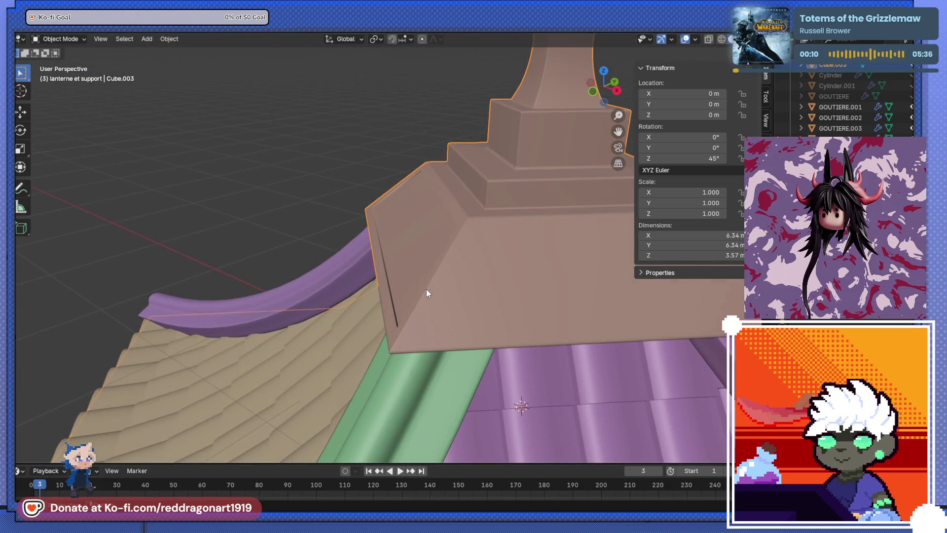
pyautogui.moveTo(456, 268)
pyautogui.mouseDown(button='middle')
pyautogui.moveTo(349, 312)
pyautogui.moveTo(421, 247)
pyautogui.mouseUp(button='middle')
pyautogui.press('Tab')
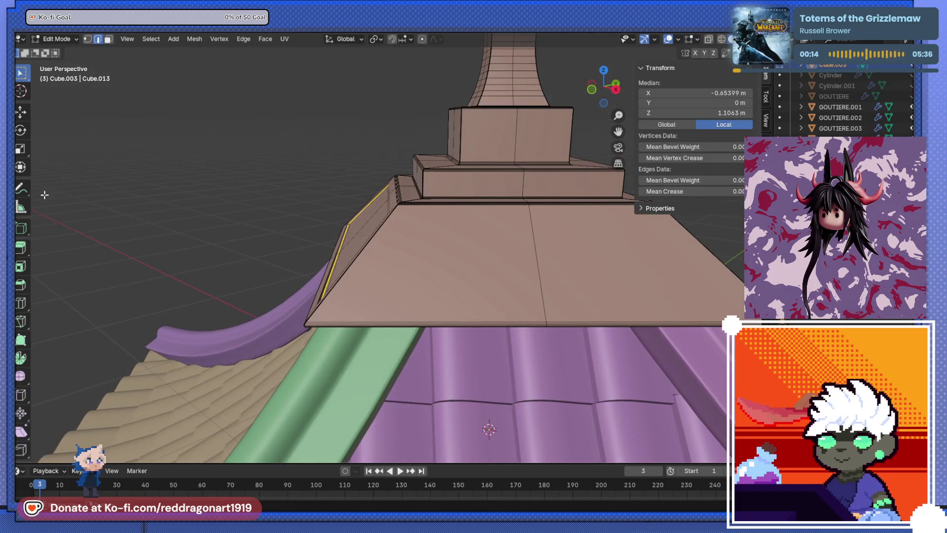
pyautogui.click(20, 320)
pyautogui.moveTo(424, 262)
pyautogui.mouseDown(button='middle')
pyautogui.moveTo(359, 245)
pyautogui.moveTo(338, 229)
pyautogui.moveTo(340, 176)
pyautogui.mouseUp(button='middle')
pyautogui.click(88, 39)
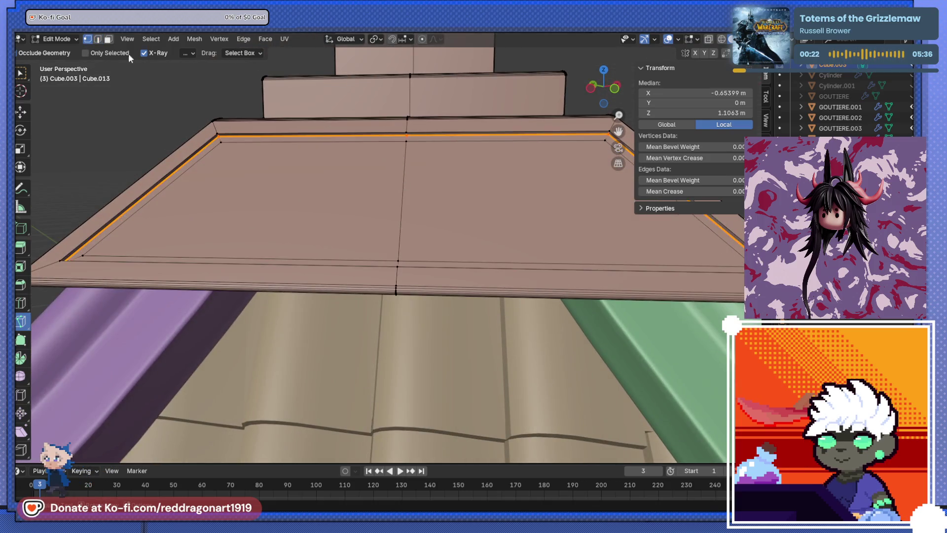
pyautogui.scroll(3, 452, 148)
pyautogui.press('KP_3')
pyautogui.press('KP_1')
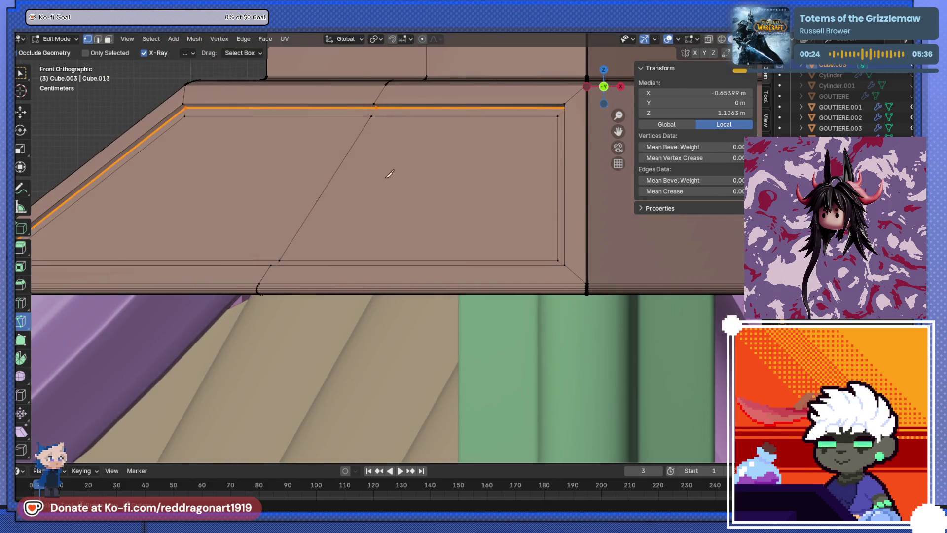
pyautogui.moveTo(332, 179)
pyautogui.mouseDown(button='middle')
pyautogui.moveTo(417, 258)
pyautogui.moveTo(389, 274)
pyautogui.mouseUp(button='middle')
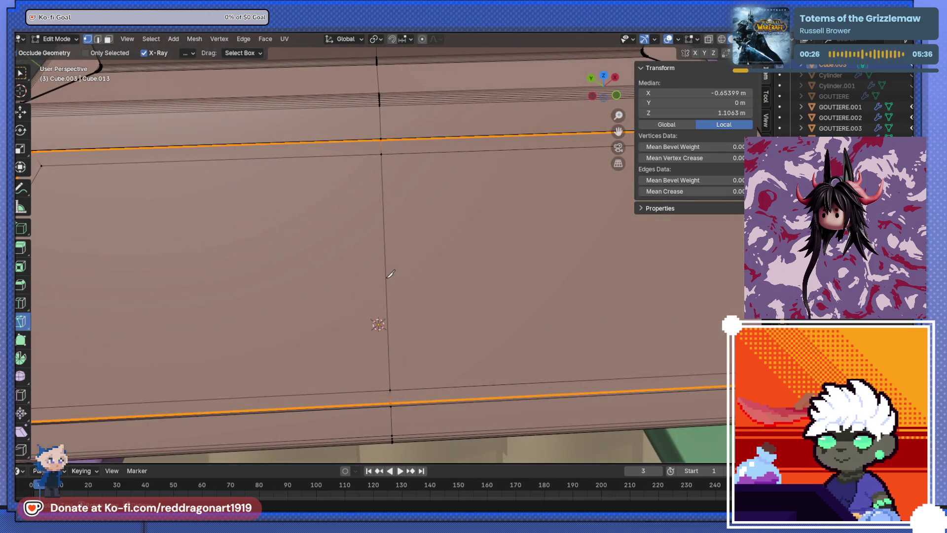
pyautogui.click(386, 277)
pyautogui.press('Escape')
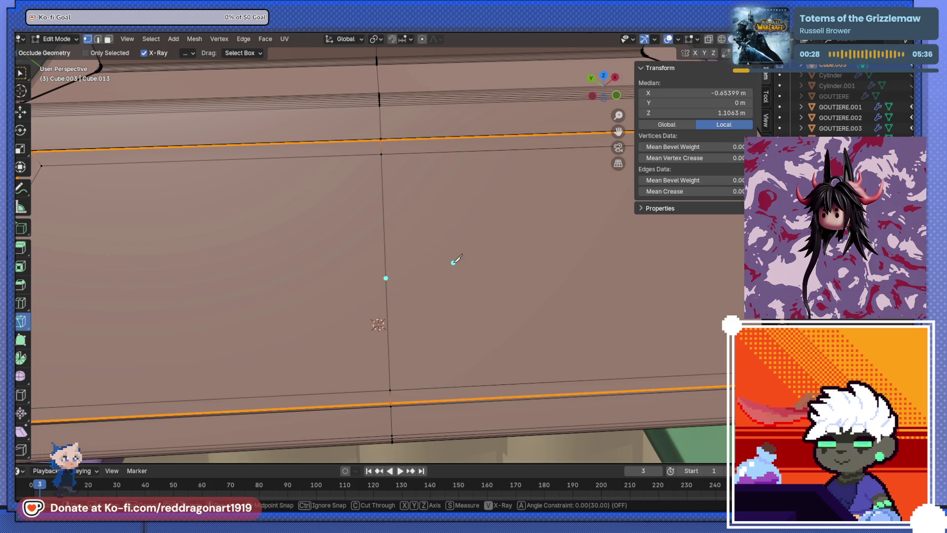
pyautogui.scroll(-2, 393, 246)
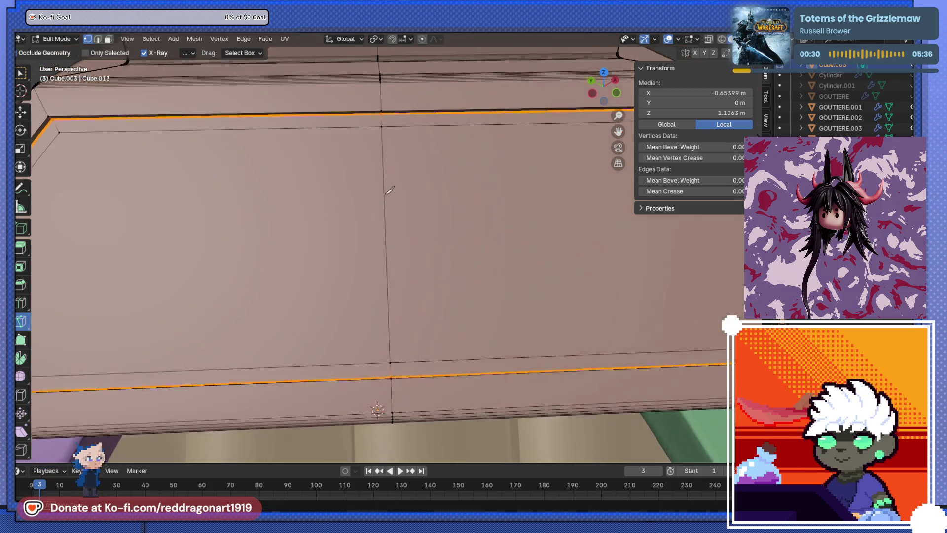
pyautogui.moveTo(393, 246); pyautogui.dragTo(382, 147, button='middle')
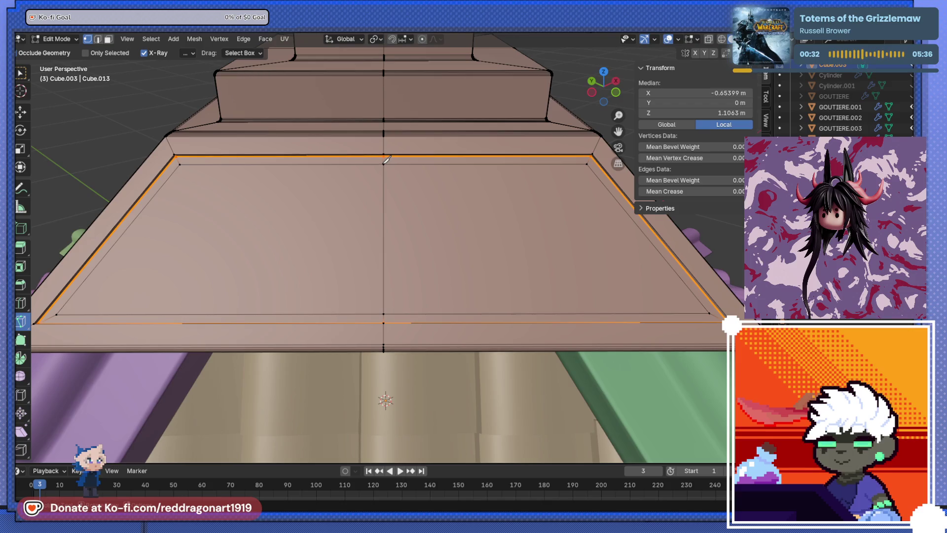
pyautogui.click(384, 240)
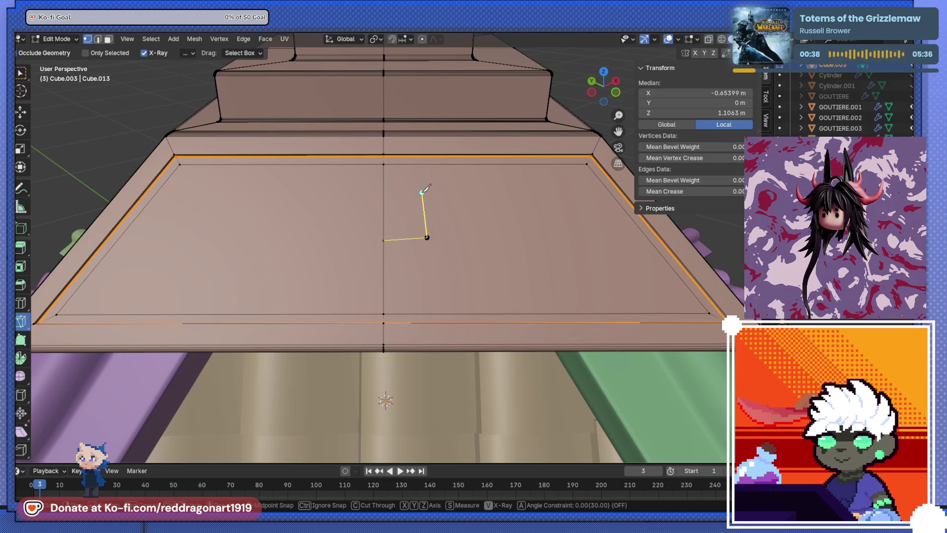
pyautogui.click(473, 239)
pyautogui.click(517, 239)
pyautogui.click(502, 189)
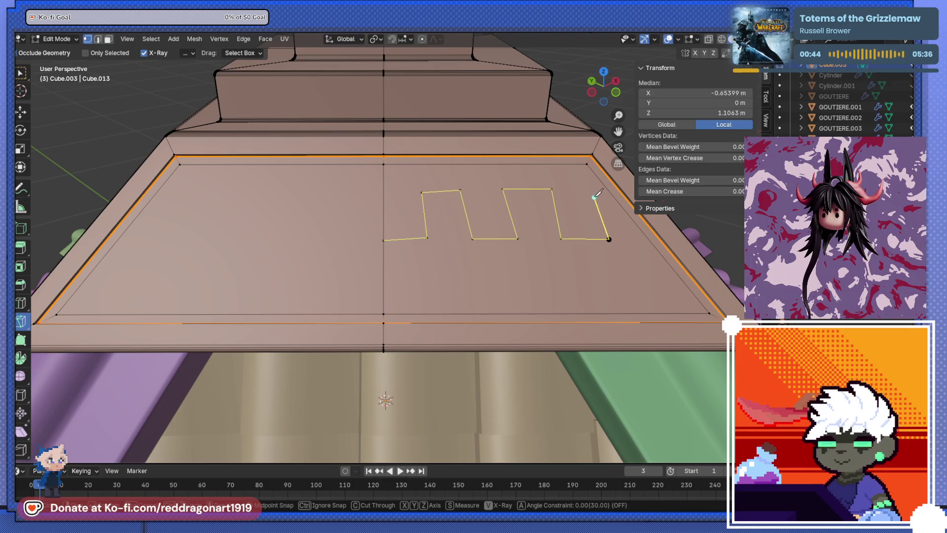
pyautogui.click(587, 164)
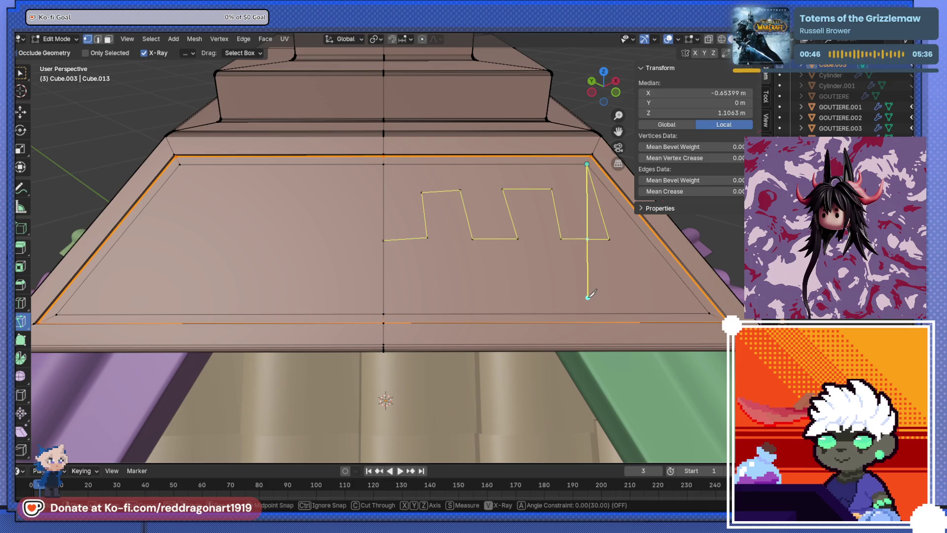
pyautogui.press('Return')
pyautogui.scroll(-2, 444, 275)
pyautogui.scroll(4, 384, 268)
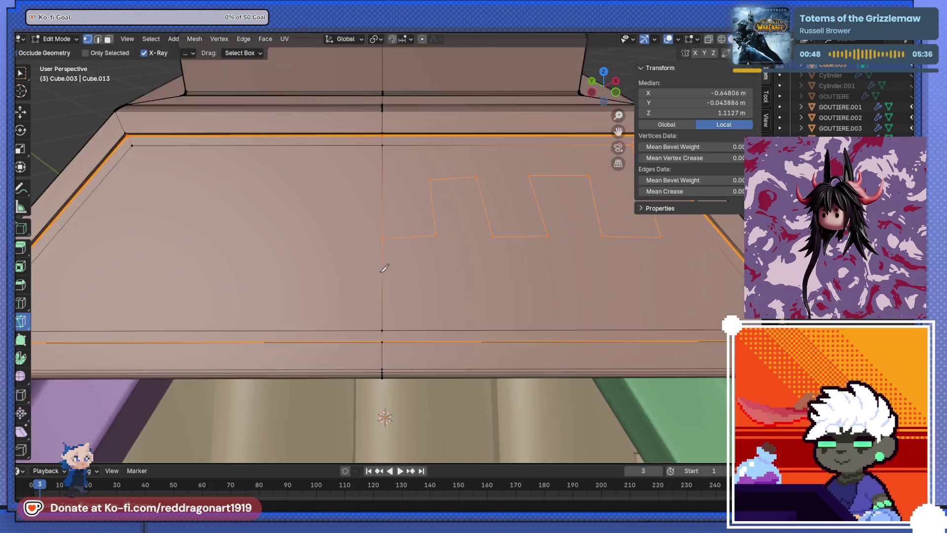
pyautogui.click(382, 287)
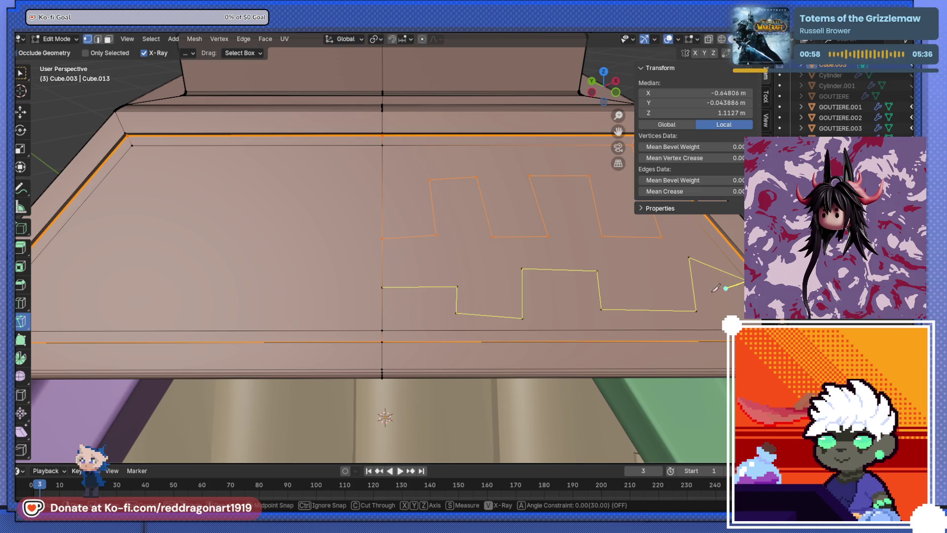
pyautogui.press('Return')
pyautogui.moveTo(656, 289)
pyautogui.mouseDown(button='middle')
pyautogui.moveTo(432, 257)
pyautogui.moveTo(535, 255)
pyautogui.mouseUp(button='middle')
pyautogui.hotkey('ctrl', 'z')
pyautogui.hotkey('ctrl', 'z')
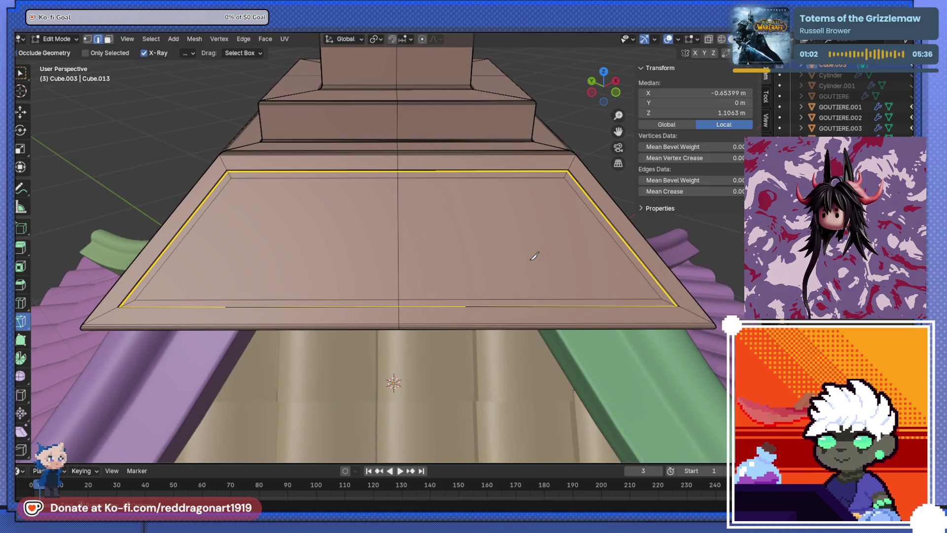
pyautogui.scroll(3, 425, 213)
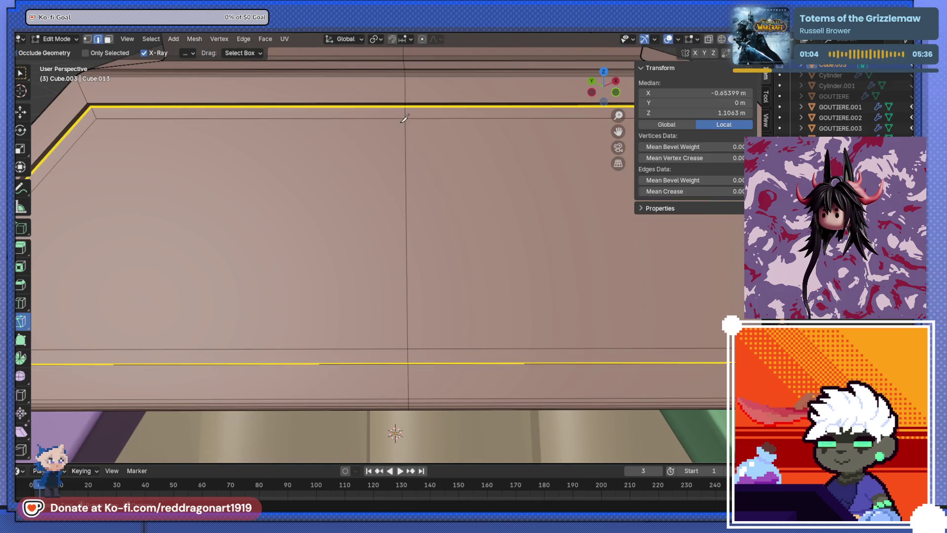
pyautogui.click(90, 40)
pyautogui.scroll(-5, 437, 198)
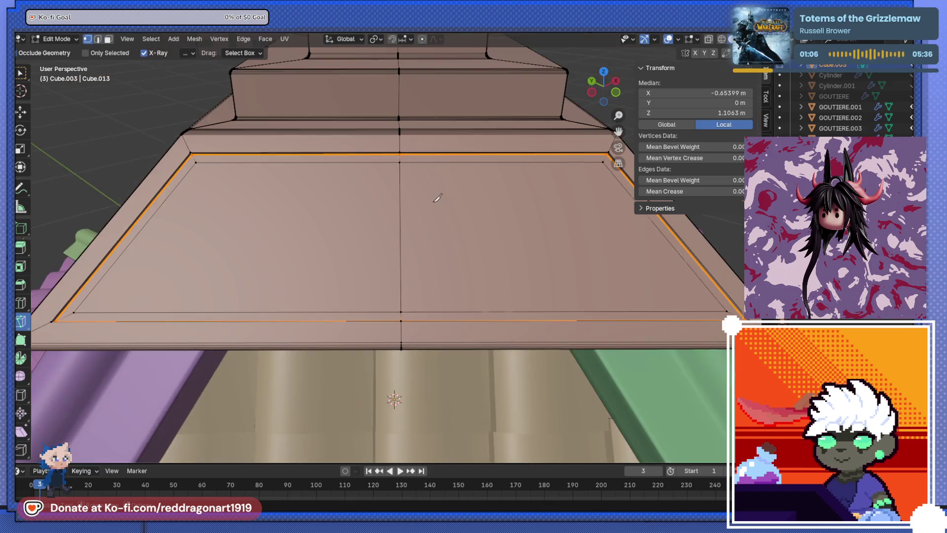
pyautogui.keyDown('alt'); pyautogui.moveTo(400, 274); pyautogui.dragTo(538, 288, button='middle'); pyautogui.keyUp('alt')
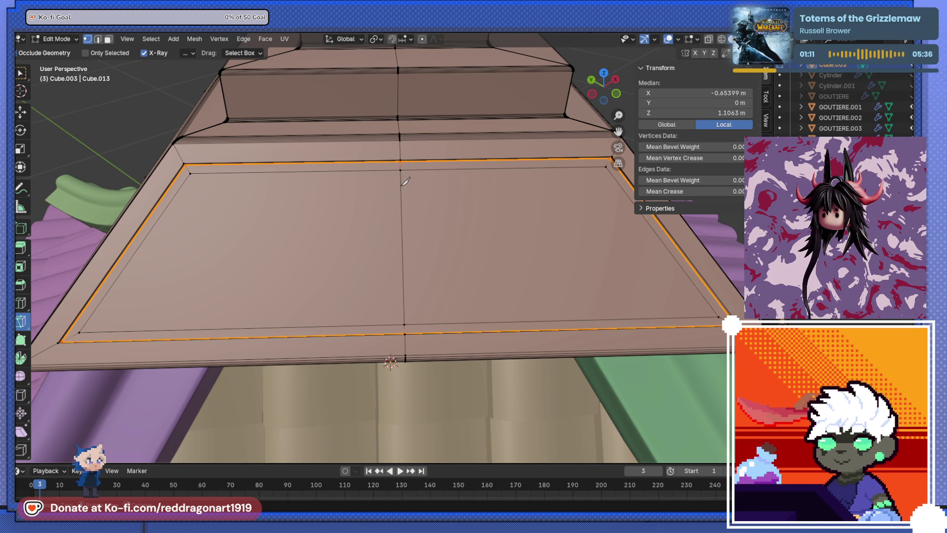
# Knife-cut an outer rectangle and inner spiral ring into the panel's right half, then apply.
pyautogui.click(400, 186)
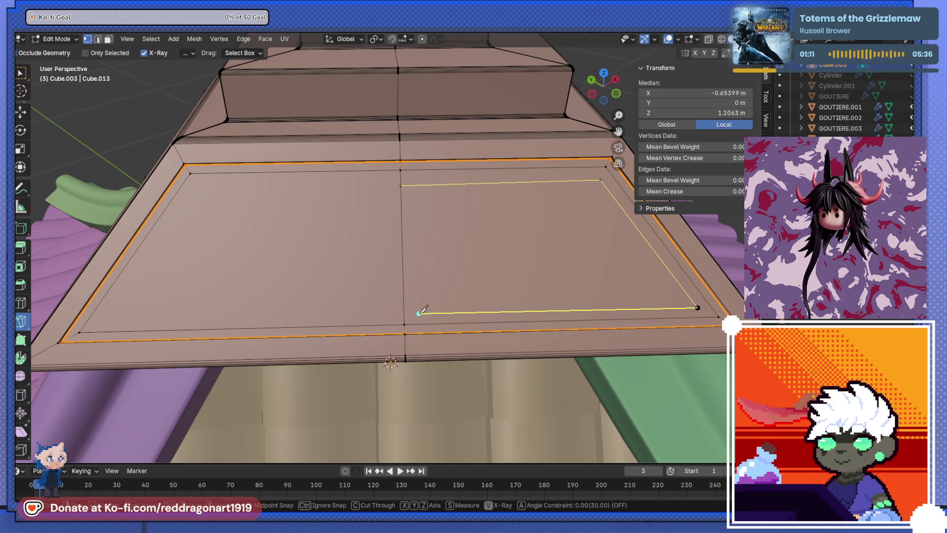
pyautogui.click(420, 312)
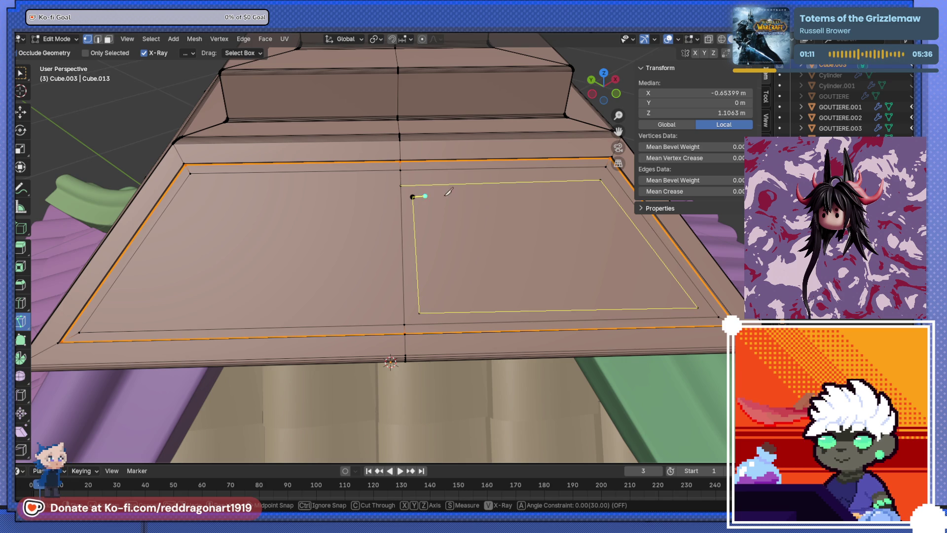
pyautogui.click(674, 295)
pyautogui.click(442, 301)
pyautogui.click(431, 213)
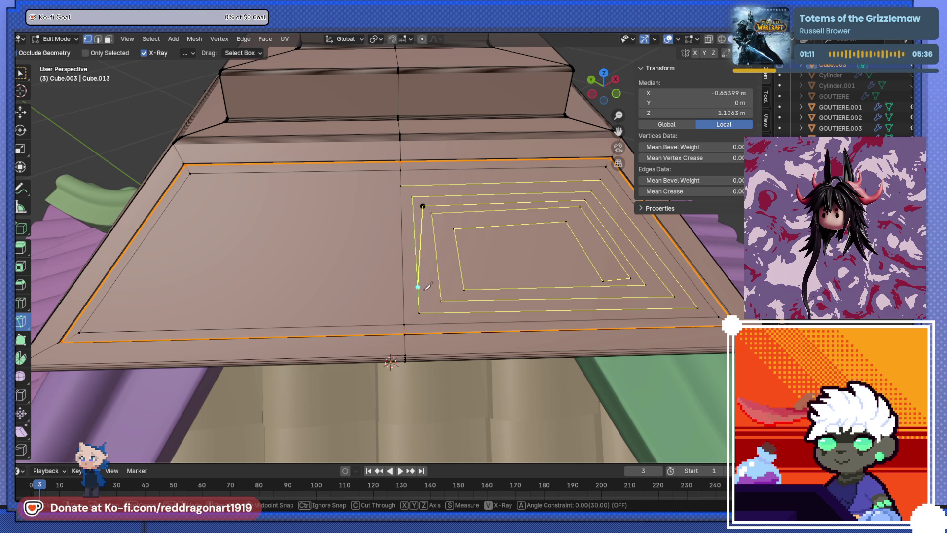
pyautogui.click(428, 306)
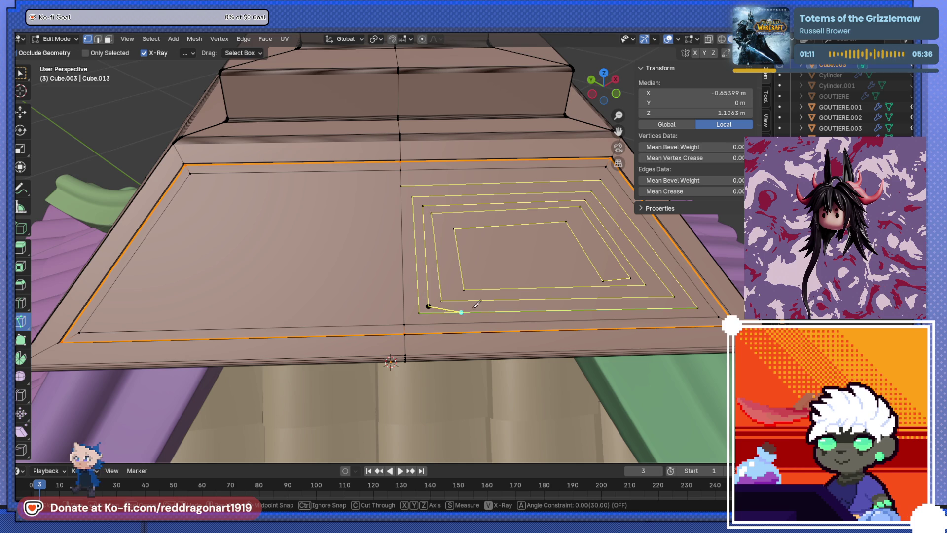
pyautogui.click(683, 301)
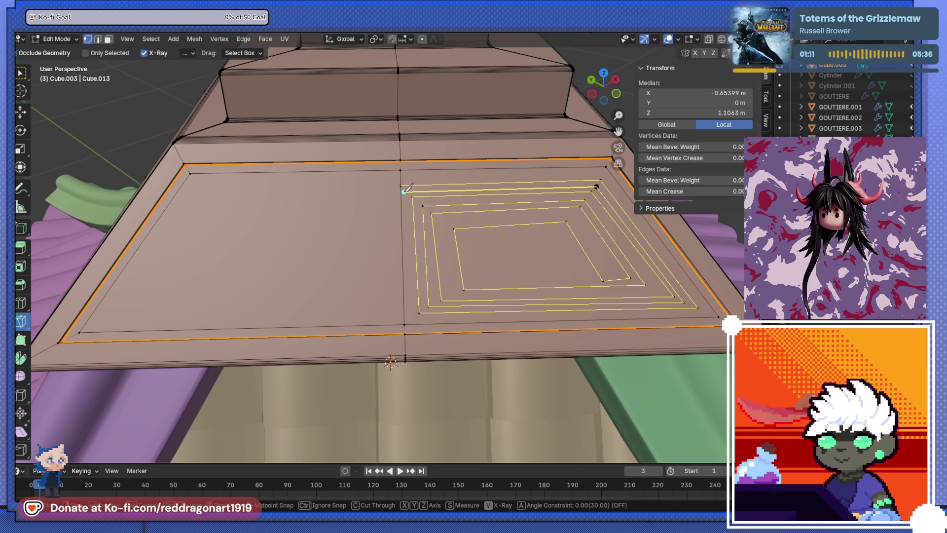
pyautogui.press('Return')
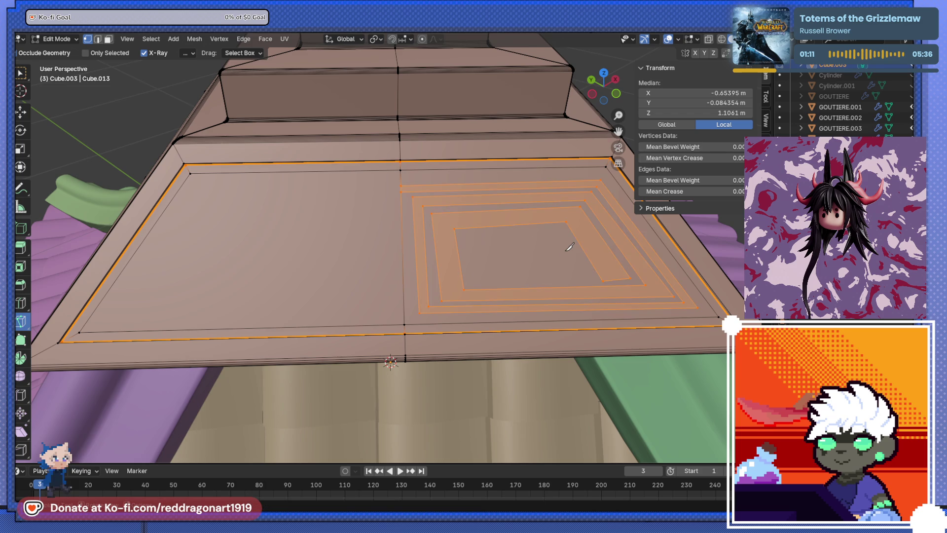
# Start extruding the spiral faces and moving a corner vertex, cancelling both.
pyautogui.moveTo(610, 259); pyautogui.dragTo(507, 290, button='middle')
pyautogui.press('e')
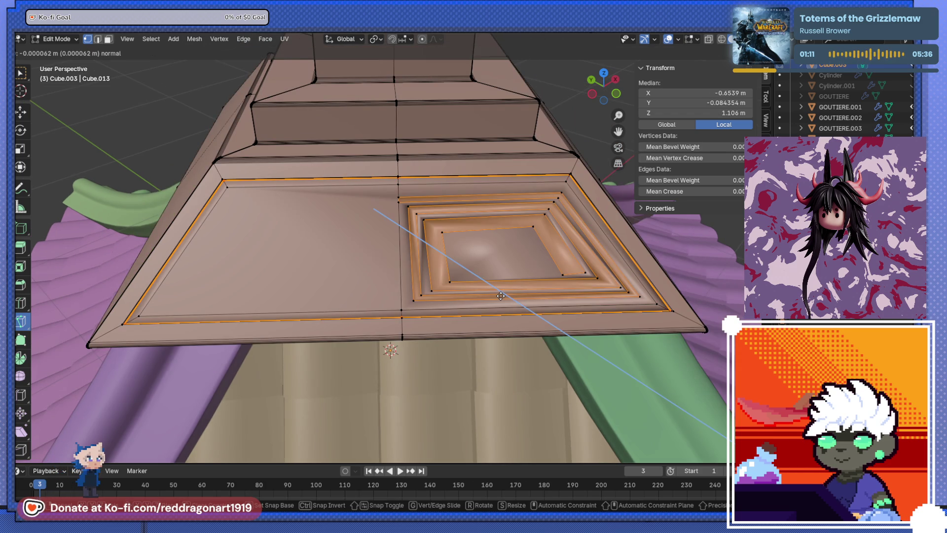
pyautogui.rightClick(518, 295)
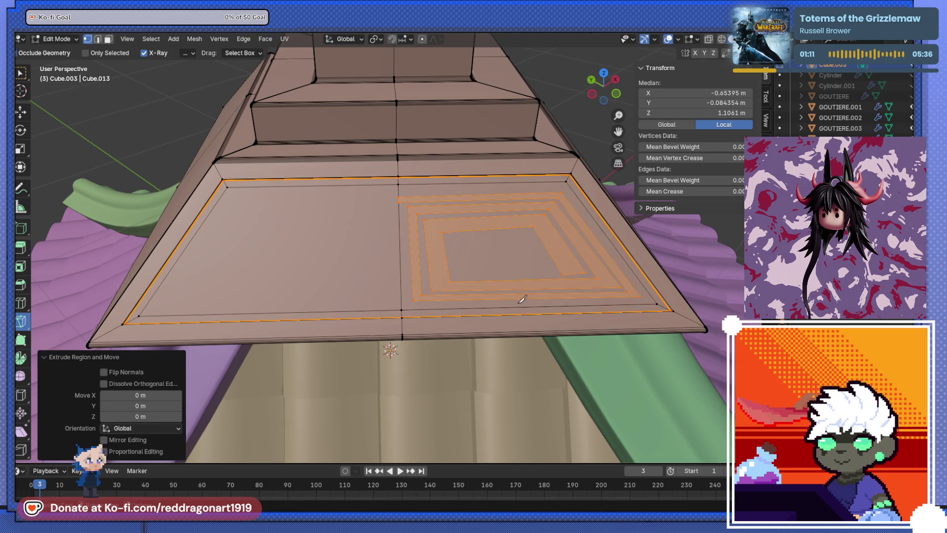
pyautogui.scroll(3, 461, 242)
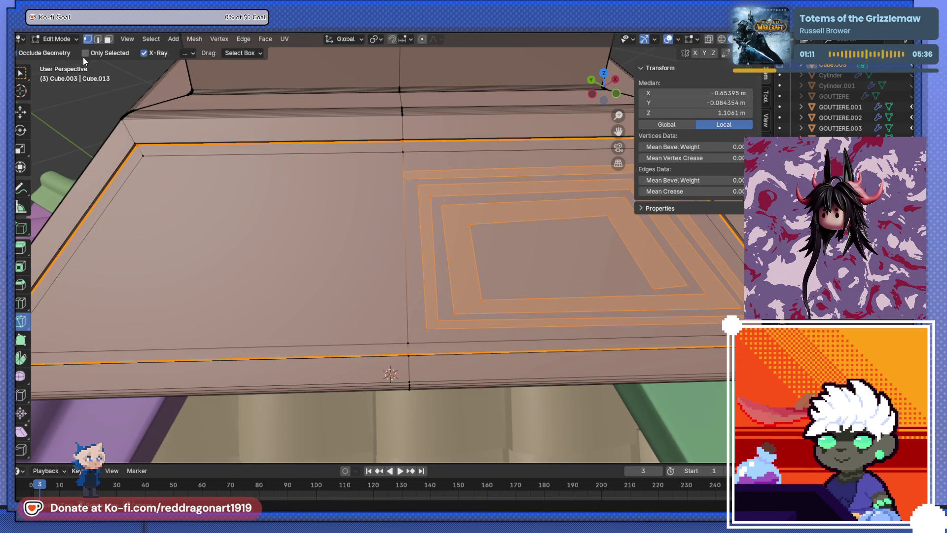
pyautogui.click(477, 226)
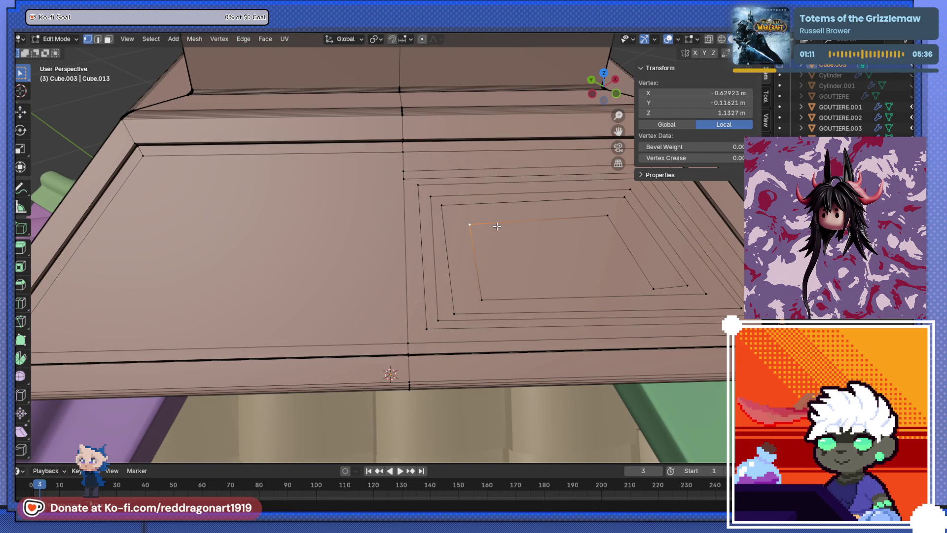
pyautogui.press('g')
pyautogui.rightClick(504, 221)
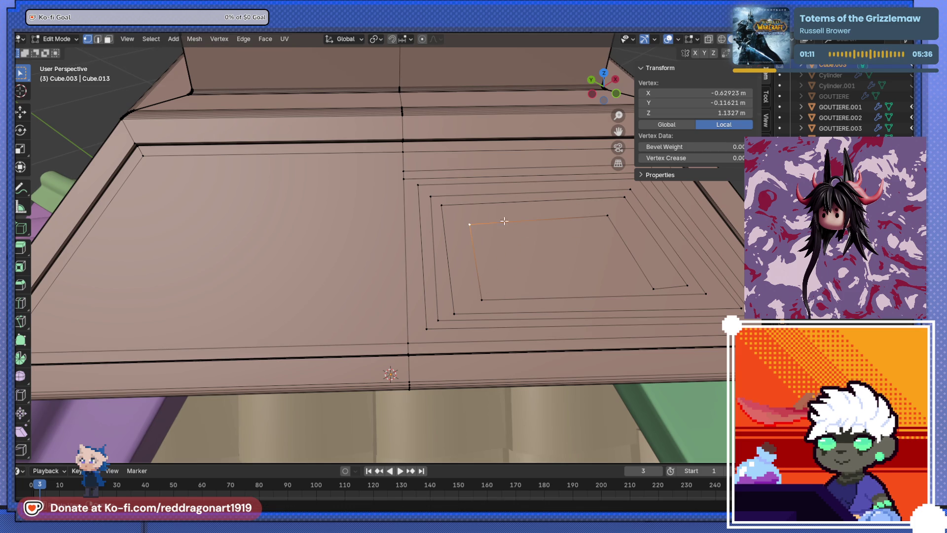
# Extrude the nested spiral ring faces slightly outward.
pyautogui.click(109, 39)
pyautogui.keyDown('alt'); pyautogui.click(463, 229); pyautogui.keyUp('alt')
pyautogui.moveTo(463, 230)
pyautogui.mouseDown(button='middle')
pyautogui.moveTo(377, 212)
pyautogui.moveTo(535, 256)
pyautogui.mouseUp(button='middle')
pyautogui.press('e')
pyautogui.click(375, 211)
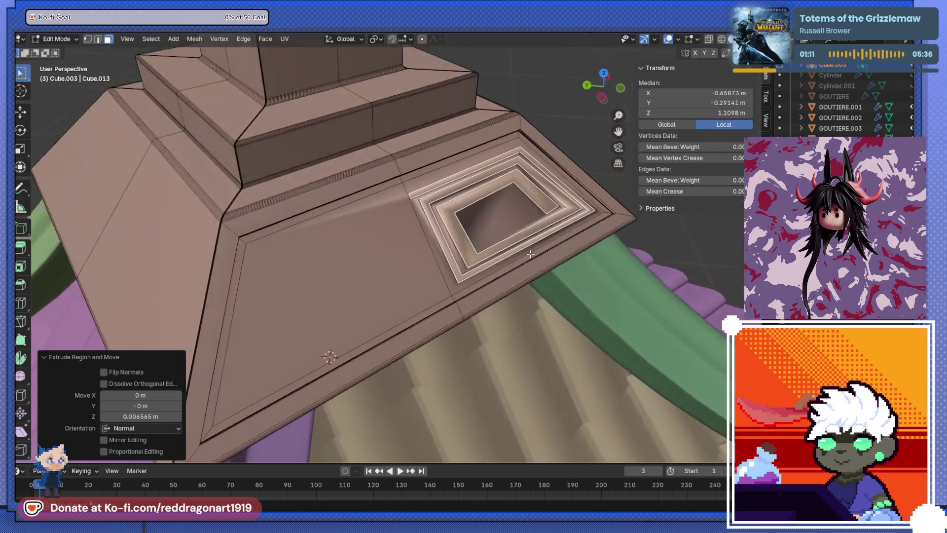
pyautogui.scroll(5, 439, 232)
pyautogui.moveTo(439, 232)
pyautogui.mouseDown(button='middle')
pyautogui.moveTo(475, 208)
pyautogui.moveTo(424, 252)
pyautogui.moveTo(321, 202)
pyautogui.mouseUp(button='middle')
pyautogui.scroll(3, 417, 264)
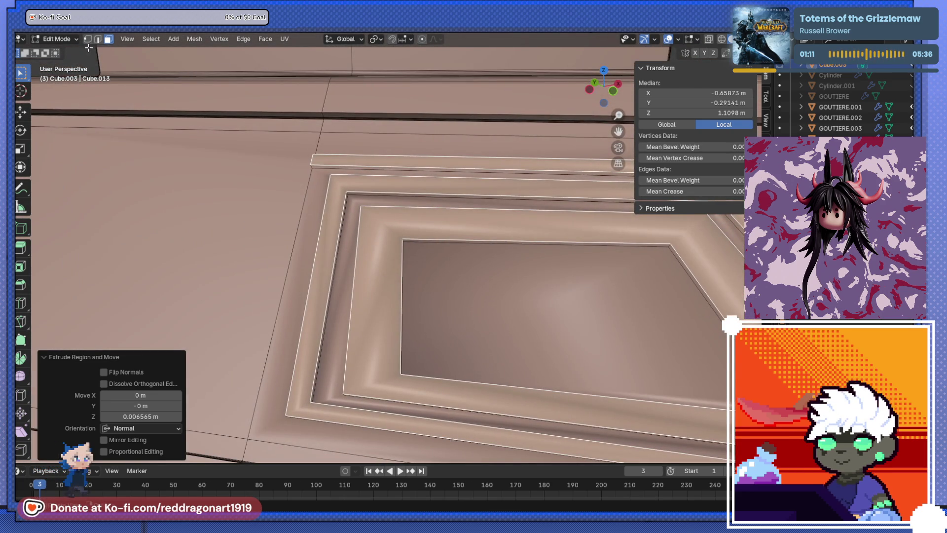
# Bevel the moulding's crease edge loops with 8 segments.
pyautogui.click(98, 39)
pyautogui.moveTo(433, 231)
pyautogui.mouseDown(button='middle')
pyautogui.moveTo(461, 222)
pyautogui.moveTo(412, 220)
pyautogui.mouseUp(button='middle')
pyautogui.click(413, 216)
pyautogui.hotkey('shift', 'g')
pyautogui.click(413, 221)
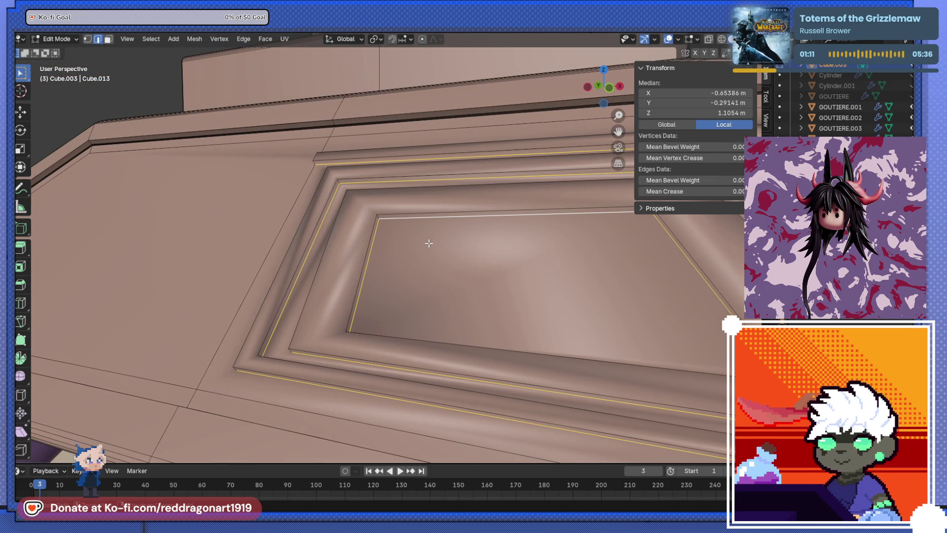
pyautogui.hotkey('ctrl', 'b')
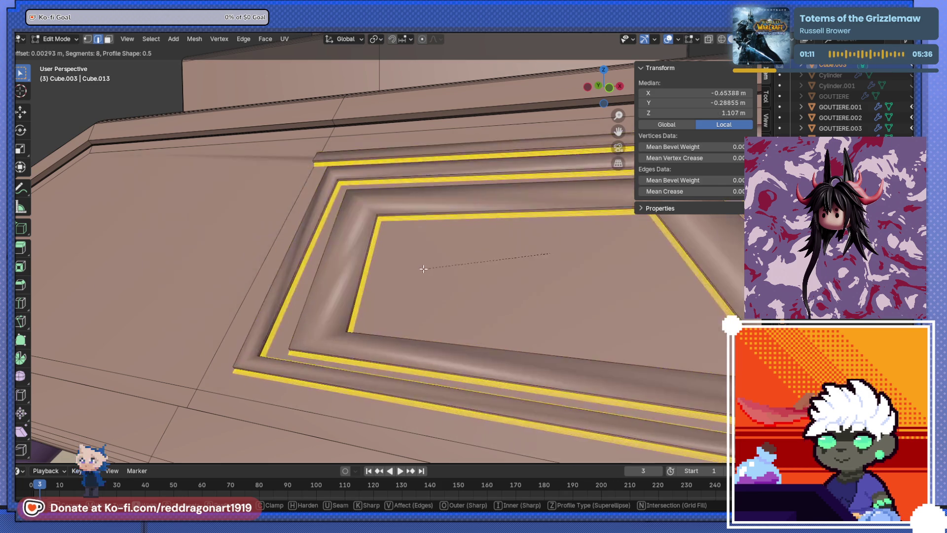
pyautogui.click(426, 264)
pyautogui.moveTo(313, 307); pyautogui.dragTo(353, 313, button='middle')
# Inset the moulding ring faces and check the result in Object Mode.
pyautogui.click(108, 39)
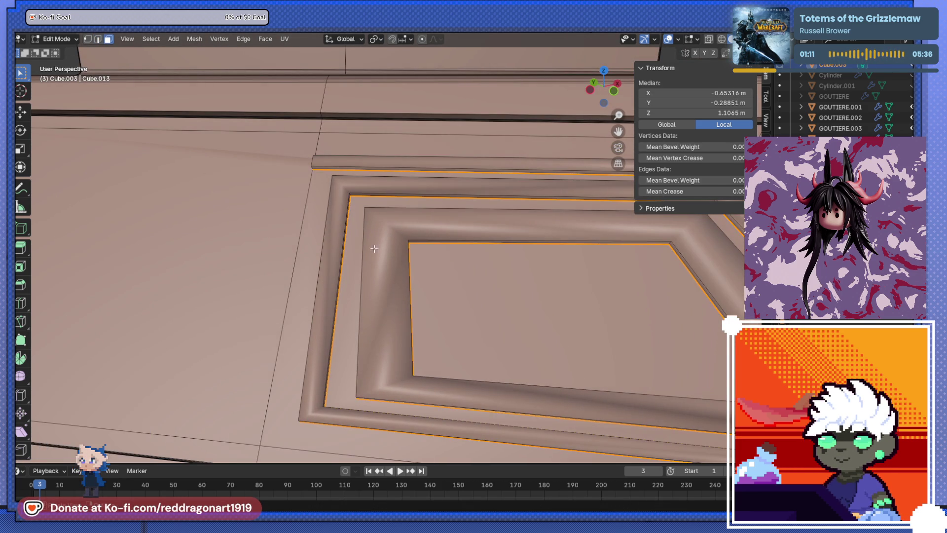
pyautogui.click(382, 248)
pyautogui.click(408, 260)
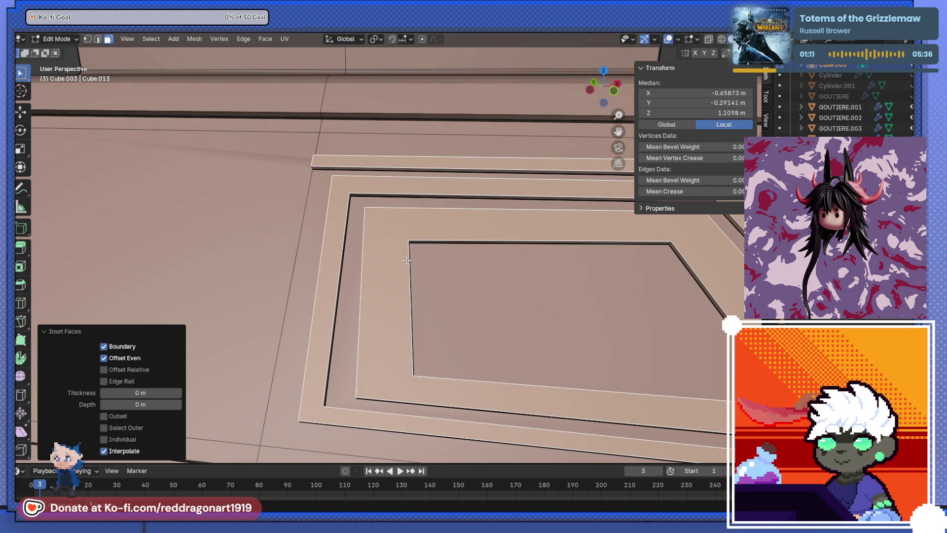
pyautogui.press('Tab')
pyautogui.moveTo(484, 320)
pyautogui.mouseDown(button='middle')
pyautogui.moveTo(404, 311)
pyautogui.moveTo(370, 285)
pyautogui.moveTo(402, 317)
pyautogui.moveTo(378, 253)
pyautogui.moveTo(414, 254)
pyautogui.moveTo(408, 194)
pyautogui.moveTo(406, 231)
pyautogui.mouseUp(button='middle')
pyautogui.press('Tab')
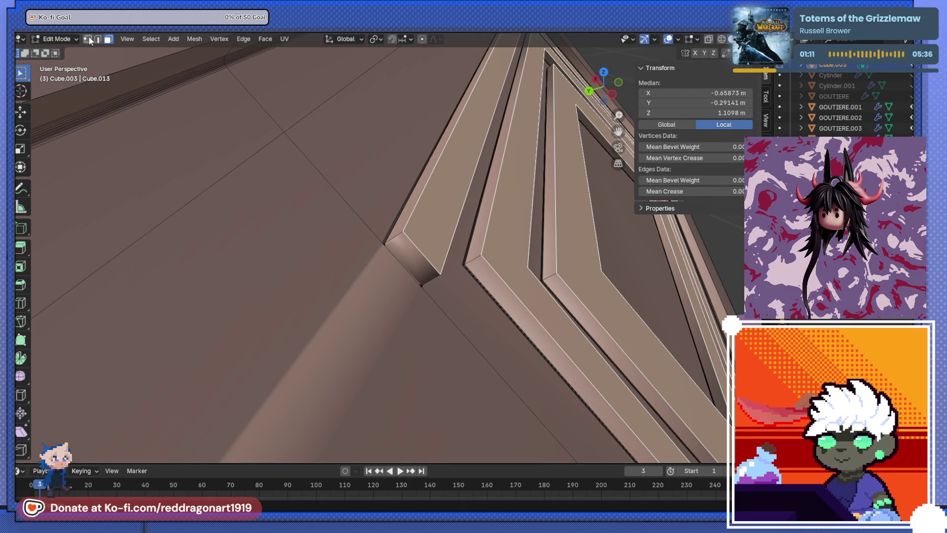
# Bevel an edge of the outer ring step, then view the whole panel in Object Mode.
pyautogui.click(98, 39)
pyautogui.click(391, 266)
pyautogui.moveTo(391, 265)
pyautogui.mouseDown(button='middle')
pyautogui.moveTo(339, 213)
pyautogui.moveTo(360, 237)
pyautogui.mouseUp(button='middle')
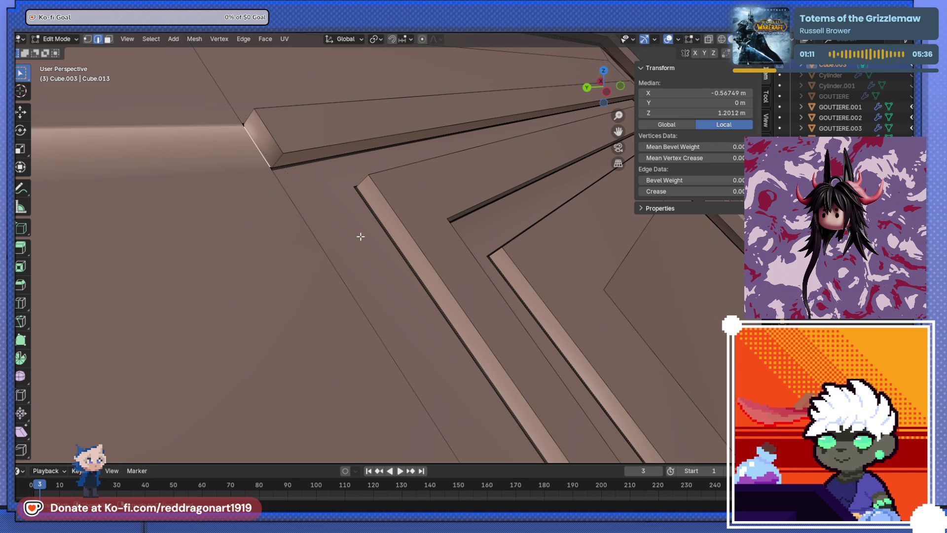
pyautogui.hotkey('ctrl', 'b')
pyautogui.click(364, 241)
pyautogui.press('Tab')
pyautogui.scroll(-3, 348, 263)
pyautogui.moveTo(347, 262)
pyautogui.mouseDown(button='middle')
pyautogui.moveTo(249, 291)
pyautogui.moveTo(330, 262)
pyautogui.moveTo(282, 330)
pyautogui.mouseUp(button='middle')
pyautogui.scroll(-3, 330, 264)
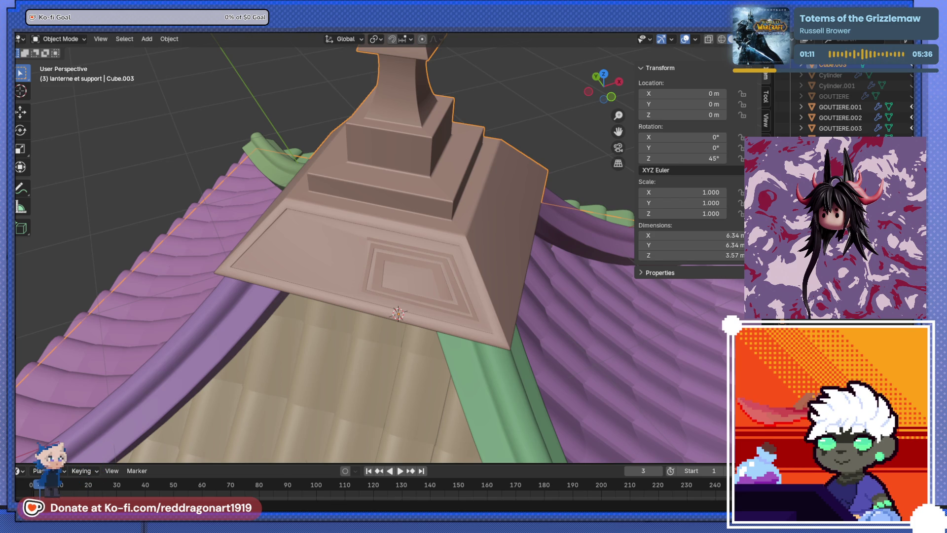
# Briefly enter Edit Mode on the roof top, undo, and return to Object Mode.
pyautogui.scroll(-5, 498, 244)
pyautogui.moveTo(498, 243); pyautogui.dragTo(414, 280, button='middle')
pyautogui.press('Tab')
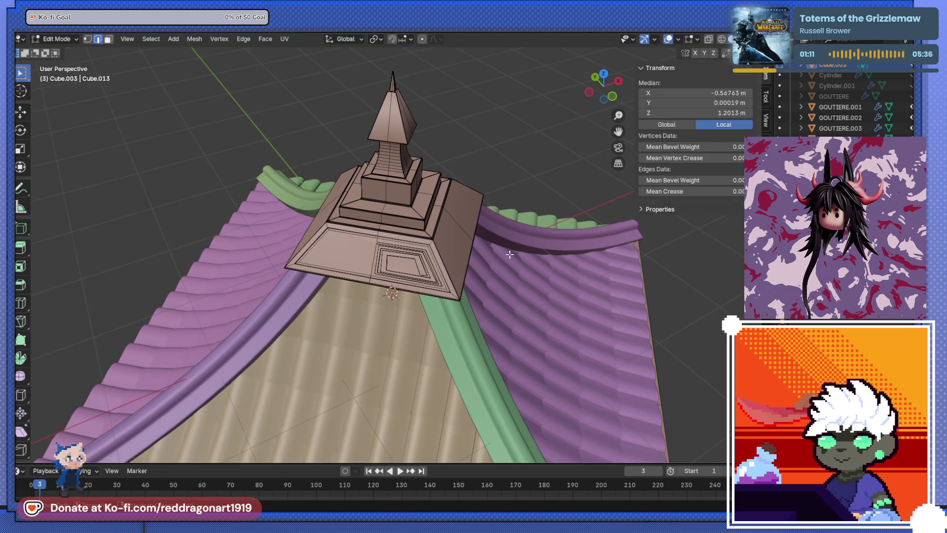
pyautogui.hotkey('ctrl', 'z')
pyautogui.hotkey('ctrl', 'z')
pyautogui.hotkey('ctrl', 'z')
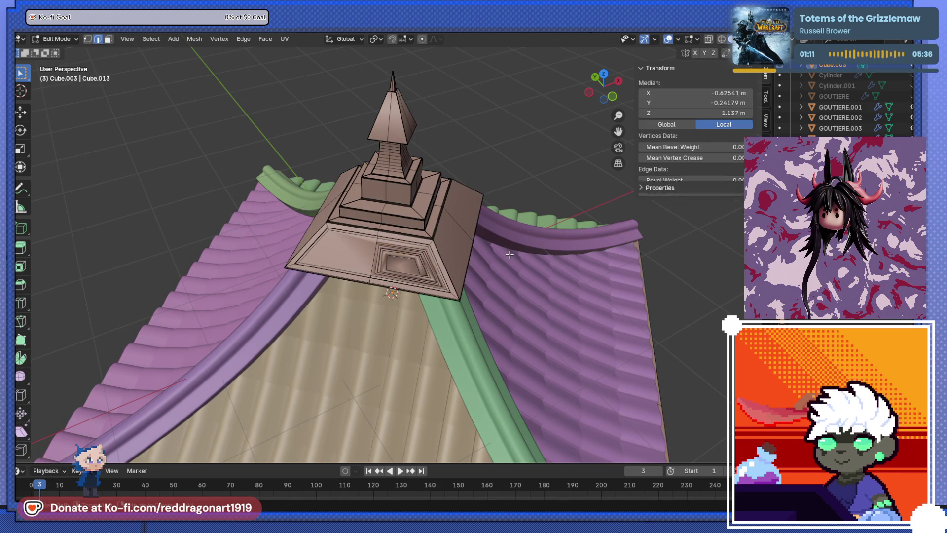
pyautogui.moveTo(509, 254)
pyautogui.mouseDown(button='middle')
pyautogui.moveTo(496, 174)
pyautogui.moveTo(502, 215)
pyautogui.moveTo(446, 287)
pyautogui.moveTo(416, 209)
pyautogui.moveTo(442, 206)
pyautogui.moveTo(435, 140)
pyautogui.moveTo(447, 264)
pyautogui.moveTo(399, 175)
pyautogui.moveTo(386, 241)
pyautogui.moveTo(393, 267)
pyautogui.moveTo(386, 234)
pyautogui.moveTo(335, 289)
pyautogui.moveTo(302, 301)
pyautogui.mouseUp(button='middle')
pyautogui.press('Tab')
# Delete the extra ridge gutters GOUTIERE.004, GOUTIERE.003 and GOUTIERE.002.
pyautogui.click(394, 266)
pyautogui.press('KP_1')
pyautogui.moveTo(402, 235)
pyautogui.mouseDown(button='middle')
pyautogui.moveTo(326, 262)
pyautogui.moveTo(539, 290)
pyautogui.moveTo(292, 239)
pyautogui.moveTo(411, 292)
pyautogui.moveTo(530, 296)
pyautogui.mouseUp(button='middle')
pyautogui.click(548, 295)
pyautogui.press('x')
pyautogui.click(546, 294)
pyautogui.click(573, 236)
pyautogui.press('x')
pyautogui.click(575, 236)
pyautogui.click(501, 188)
pyautogui.press('x')
pyautogui.click(498, 193)
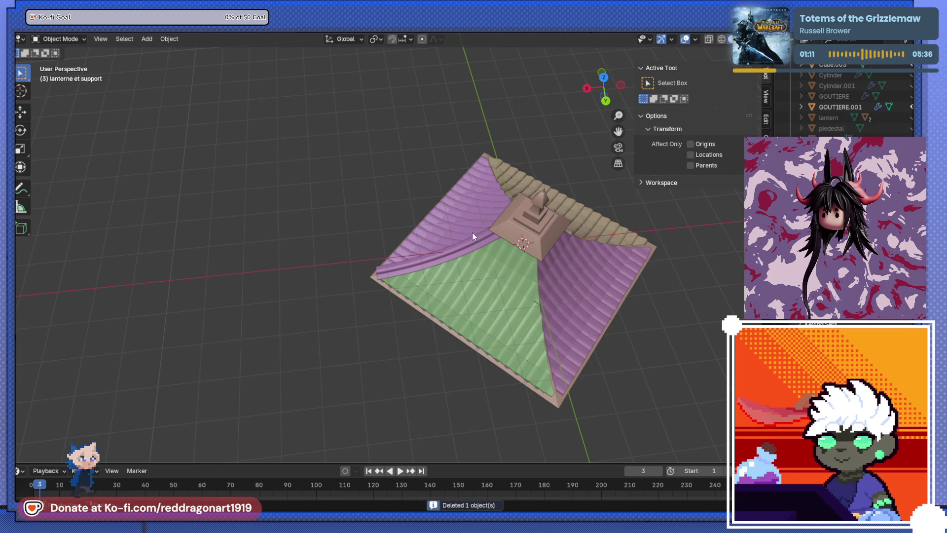
# Open the remaining GOUTIERE.001 gutter in Edit Mode and view its end up close.
pyautogui.moveTo(489, 203); pyautogui.dragTo(405, 252, button='middle')
pyautogui.scroll(5, 359, 307)
pyautogui.click(433, 281)
pyautogui.press('Tab')
pyautogui.moveTo(433, 281); pyautogui.dragTo(353, 194, button='middle')
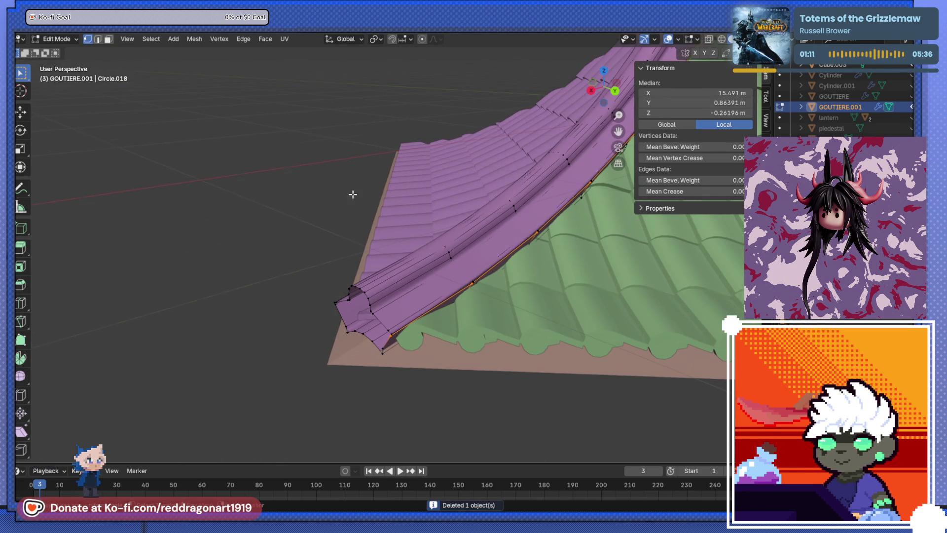
# Extrude the gutter's end loop, tilt and reposition it, then enlarge it about 1.592 times.
pyautogui.click(372, 313)
pyautogui.press('ctrl+KP_3')
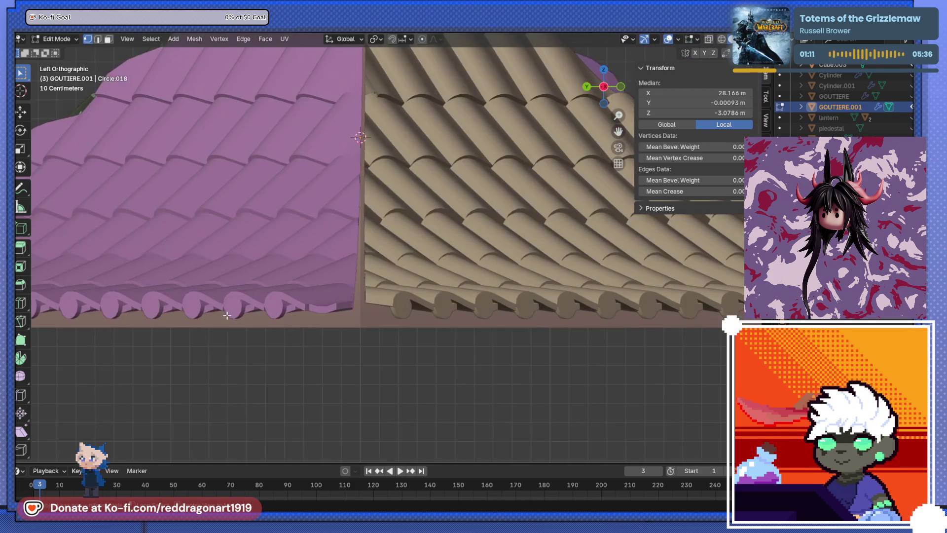
pyautogui.press('ctrl+KP_1')
pyautogui.press('g')
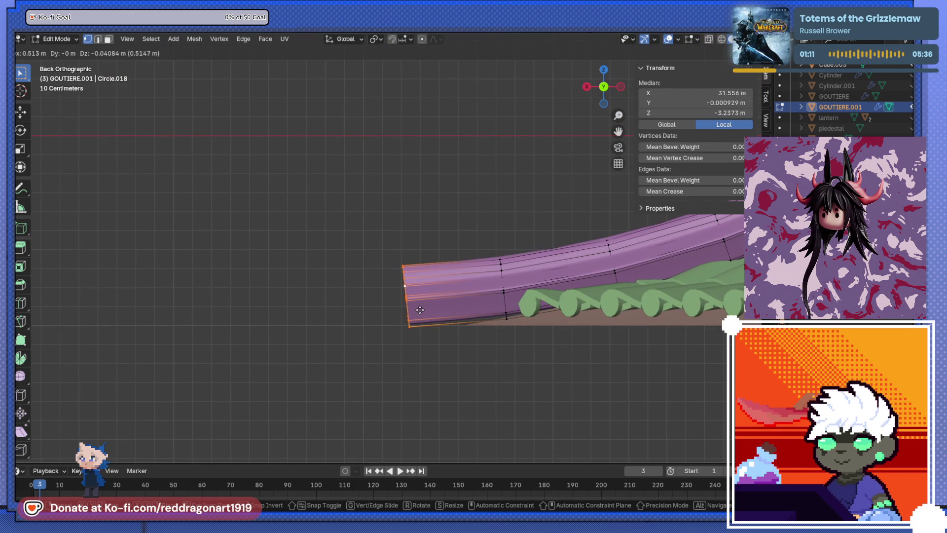
pyautogui.click(418, 309)
pyautogui.press('r')
pyautogui.click(549, 320)
pyautogui.press('g')
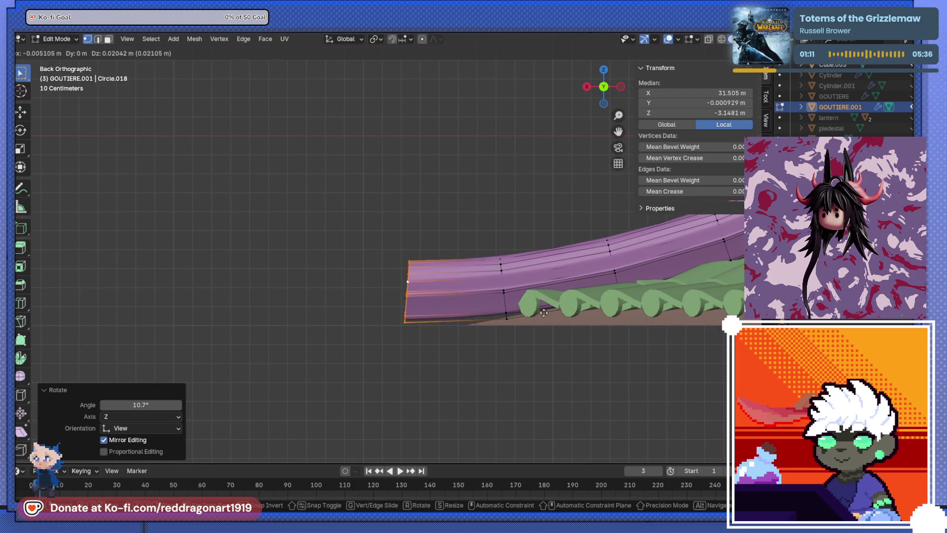
pyautogui.click(363, 458)
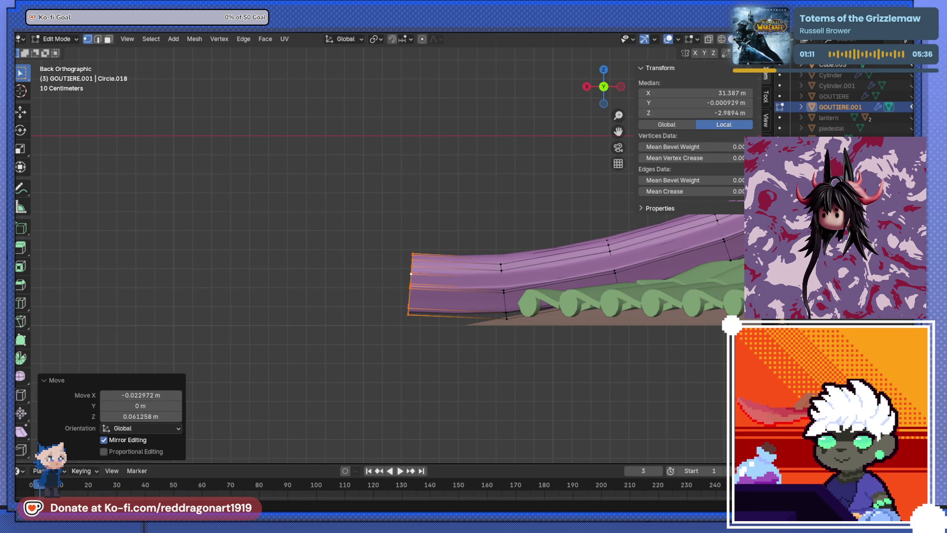
pyautogui.moveTo(431, 334)
pyautogui.mouseDown(button='middle')
pyautogui.moveTo(501, 346)
pyautogui.moveTo(520, 371)
pyautogui.mouseUp(button='middle')
pyautogui.press('s')
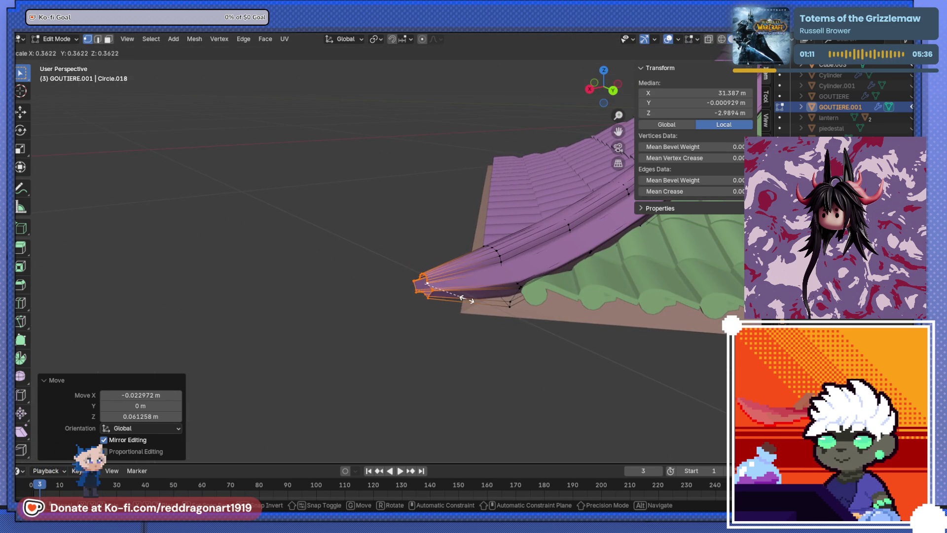
pyautogui.rightClick(478, 320)
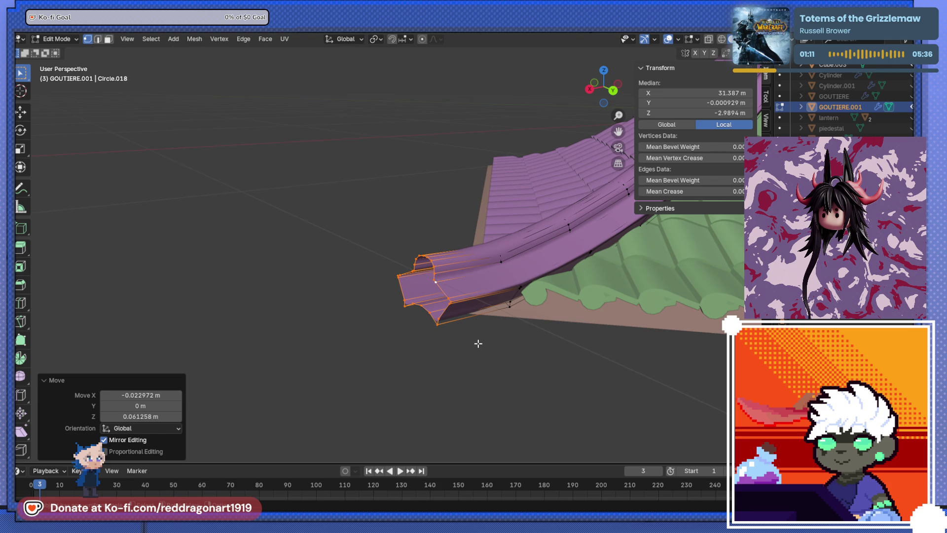
pyautogui.press('s')
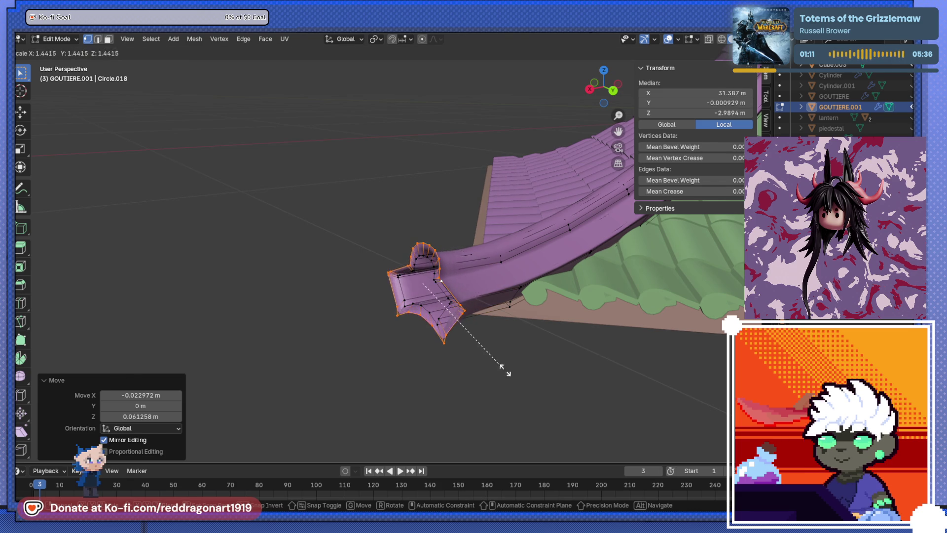
pyautogui.click(511, 377)
pyautogui.moveTo(512, 377)
pyautogui.mouseDown(button='middle')
pyautogui.moveTo(372, 349)
pyautogui.moveTo(419, 312)
pyautogui.moveTo(473, 320)
pyautogui.mouseUp(button='middle')
# Extrude another ring 0.15963 m along global X and shrink it into a tapered tip.
pyautogui.press('e')
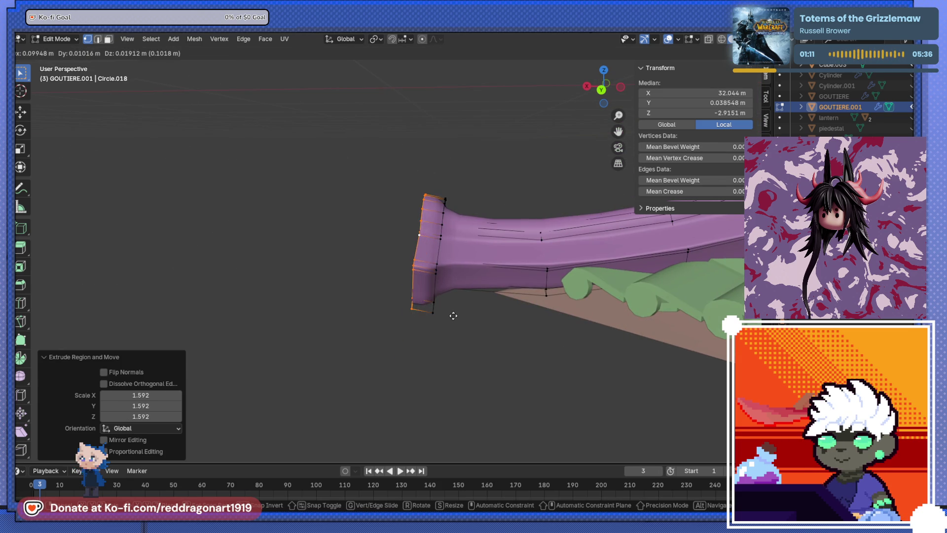
pyautogui.press('y')
pyautogui.press('x')
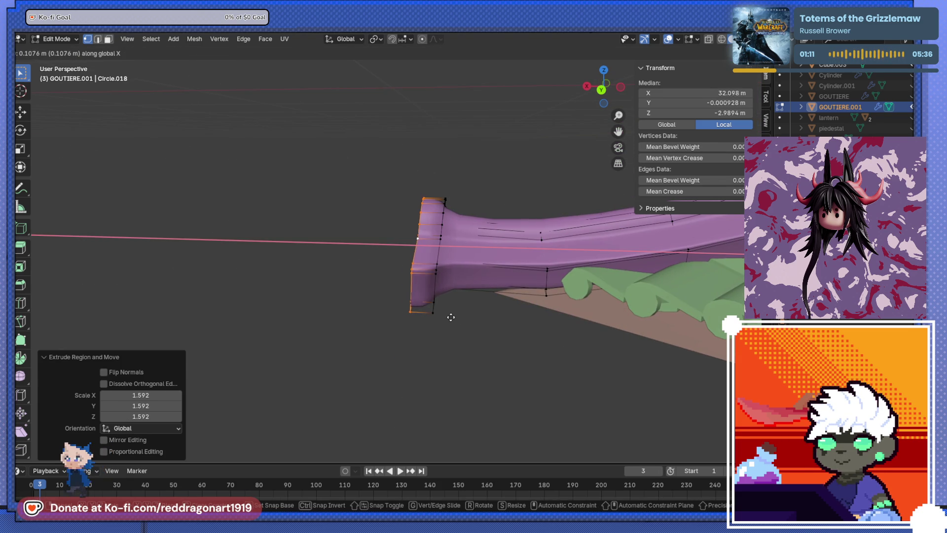
pyautogui.click(441, 314)
pyautogui.moveTo(442, 314)
pyautogui.mouseDown(button='middle')
pyautogui.moveTo(518, 333)
pyautogui.moveTo(543, 414)
pyautogui.mouseUp(button='middle')
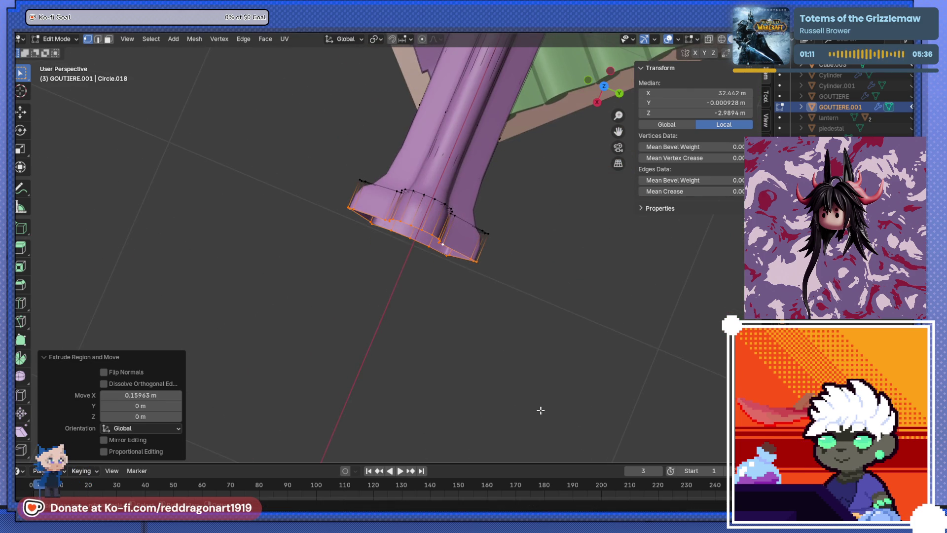
pyautogui.press('s')
pyautogui.click(446, 309)
pyautogui.moveTo(447, 308)
pyautogui.mouseDown(button='middle')
pyautogui.moveTo(398, 207)
pyautogui.moveTo(407, 212)
pyautogui.mouseUp(button='middle')
pyautogui.press('Tab')
pyautogui.moveTo(482, 323)
pyautogui.mouseDown(button='middle')
pyautogui.moveTo(469, 346)
pyautogui.moveTo(443, 303)
pyautogui.moveTo(462, 262)
pyautogui.moveTo(552, 214)
pyautogui.moveTo(685, 250)
pyautogui.moveTo(443, 261)
pyautogui.moveTo(632, 245)
pyautogui.moveTo(528, 210)
pyautogui.moveTo(478, 208)
pyautogui.moveTo(549, 167)
pyautogui.moveTo(504, 217)
pyautogui.moveTo(469, 312)
pyautogui.moveTo(454, 233)
pyautogui.moveTo(434, 317)
pyautogui.moveTo(460, 371)
pyautogui.moveTo(475, 338)
pyautogui.mouseUp(button='middle')
# Extrude the face under the tip, shift it, tilt it -33.9° and inset it 0.05707 m.
pyautogui.press('Tab')
pyautogui.click(109, 44)
pyautogui.click(439, 321)
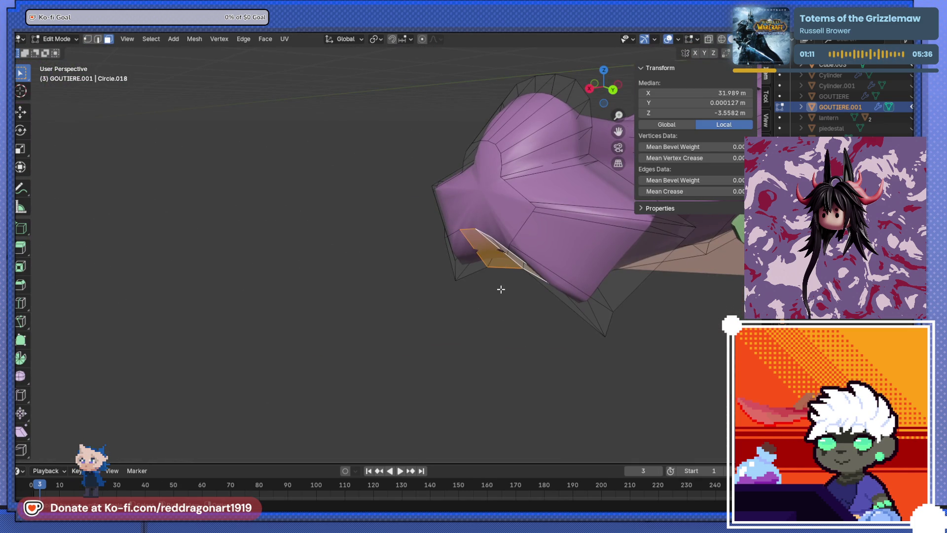
pyautogui.press('e')
pyautogui.click(634, 69)
pyautogui.moveTo(634, 69)
pyautogui.mouseDown(button='middle')
pyautogui.moveTo(627, 285)
pyautogui.moveTo(498, 340)
pyautogui.mouseUp(button='middle')
pyautogui.press('g')
pyautogui.click(384, 318)
pyautogui.moveTo(383, 318)
pyautogui.mouseDown(button='middle')
pyautogui.moveTo(498, 285)
pyautogui.moveTo(499, 298)
pyautogui.moveTo(469, 308)
pyautogui.mouseUp(button='middle')
pyautogui.press('r')
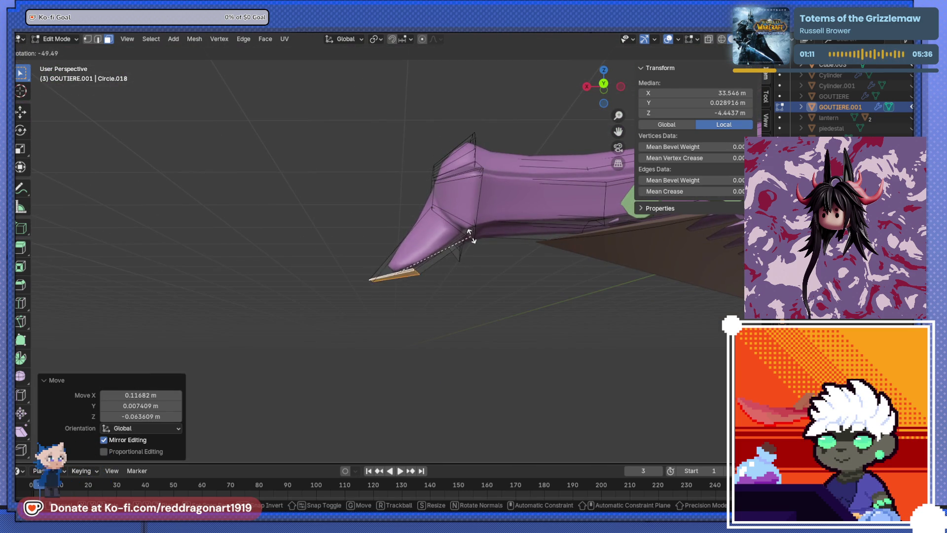
pyautogui.click(466, 260)
pyautogui.moveTo(466, 260)
pyautogui.mouseDown(button='middle')
pyautogui.moveTo(436, 261)
pyautogui.moveTo(533, 291)
pyautogui.moveTo(493, 281)
pyautogui.moveTo(443, 298)
pyautogui.moveTo(398, 360)
pyautogui.moveTo(507, 353)
pyautogui.mouseUp(button='middle')
pyautogui.press('i')
pyautogui.click(518, 294)
pyautogui.press('Tab')
pyautogui.press('KP_3')
# In top view, duplicate the gutter turned 90° and repeat twice for GOUTIERE.002 to .004.
pyautogui.scroll(-2, 464, 263)
pyautogui.moveTo(463, 262)
pyautogui.mouseDown(button='middle')
pyautogui.moveTo(299, 306)
pyautogui.moveTo(466, 227)
pyautogui.moveTo(522, 319)
pyautogui.mouseUp(button='middle')
pyautogui.scroll(-3, 465, 227)
pyautogui.scroll(5, 455, 224)
pyautogui.press('KP_7')
pyautogui.scroll(-3, 423, 302)
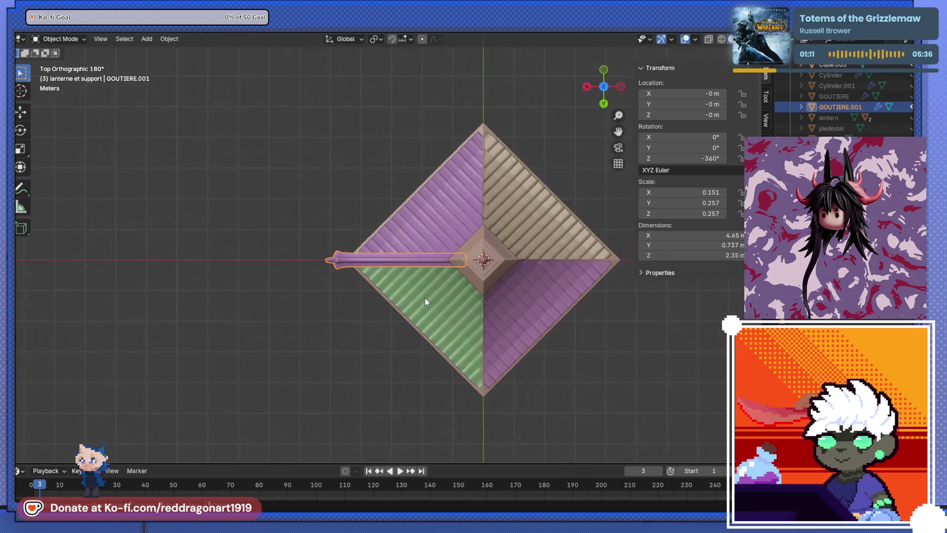
pyautogui.scroll(3, 453, 285)
pyautogui.keyDown('shift'); pyautogui.moveTo(453, 281); pyautogui.dragTo(437, 283, button='middle'); pyautogui.keyUp('shift')
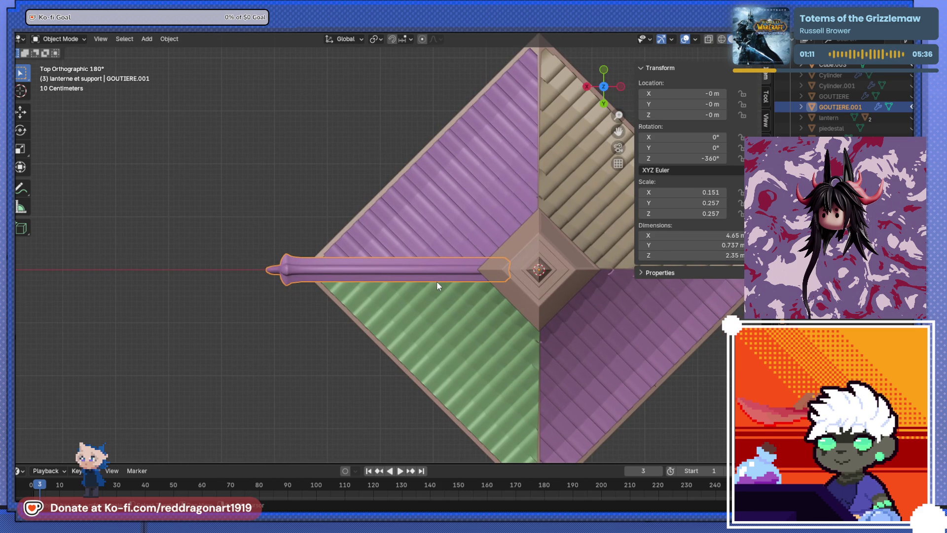
pyautogui.hotkey('shift', 'd')
pyautogui.press('r')
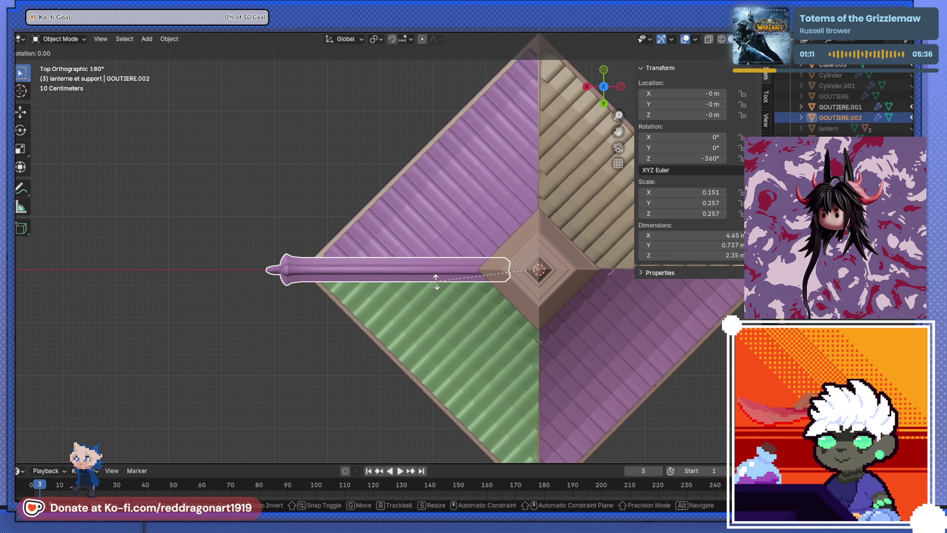
pyautogui.write('90')
pyautogui.press('Return')
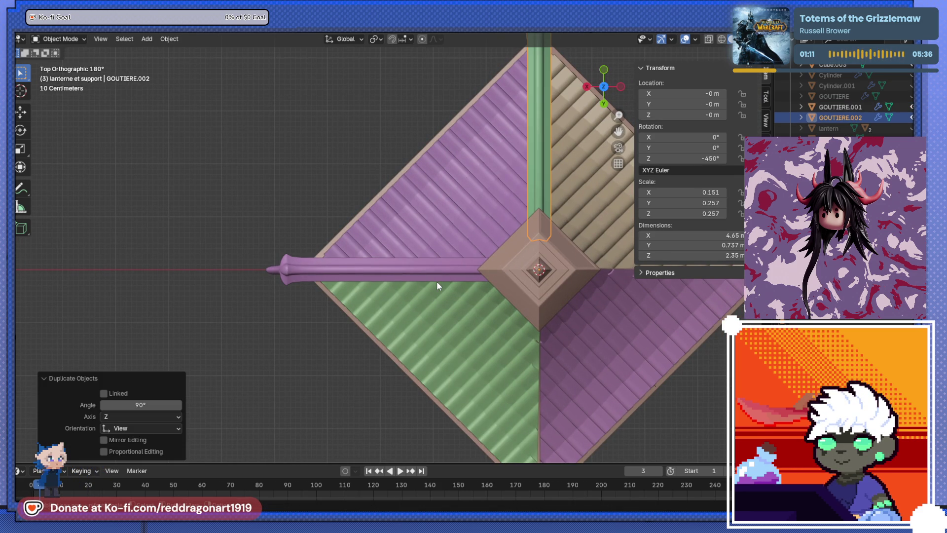
pyautogui.hotkey('shift', 'r')
pyautogui.hotkey('shift', 'r')
# Select the roof object Cube.003 together with the four gutter objects.
pyautogui.scroll(-3, 437, 282)
pyautogui.moveTo(448, 294)
pyautogui.mouseDown(button='middle')
pyautogui.moveTo(493, 276)
pyautogui.moveTo(543, 235)
pyautogui.moveTo(546, 295)
pyautogui.moveTo(413, 192)
pyautogui.moveTo(593, 243)
pyautogui.moveTo(501, 297)
pyautogui.mouseUp(button='middle')
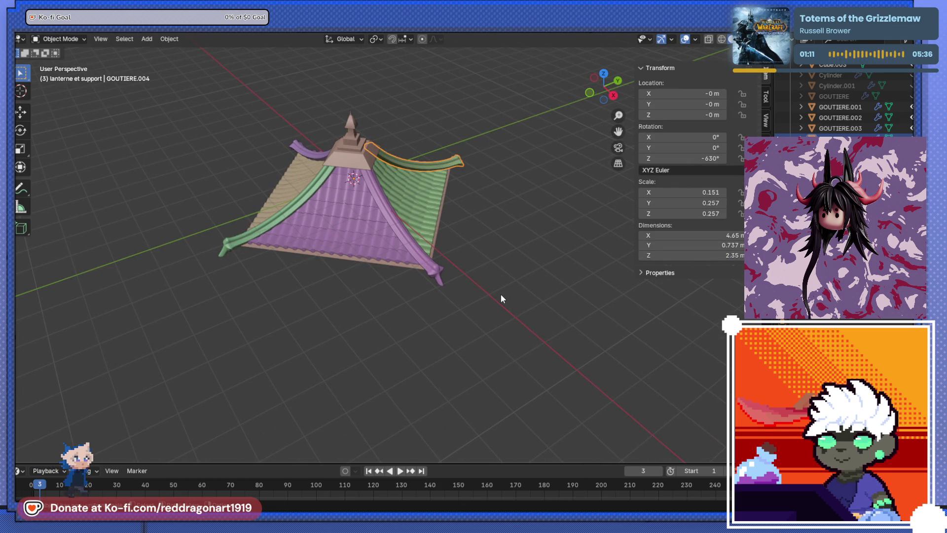
pyautogui.moveTo(492, 284)
pyautogui.mouseDown(button='middle')
pyautogui.moveTo(362, 148)
pyautogui.moveTo(471, 155)
pyautogui.moveTo(420, 234)
pyautogui.moveTo(344, 171)
pyautogui.mouseUp(button='middle')
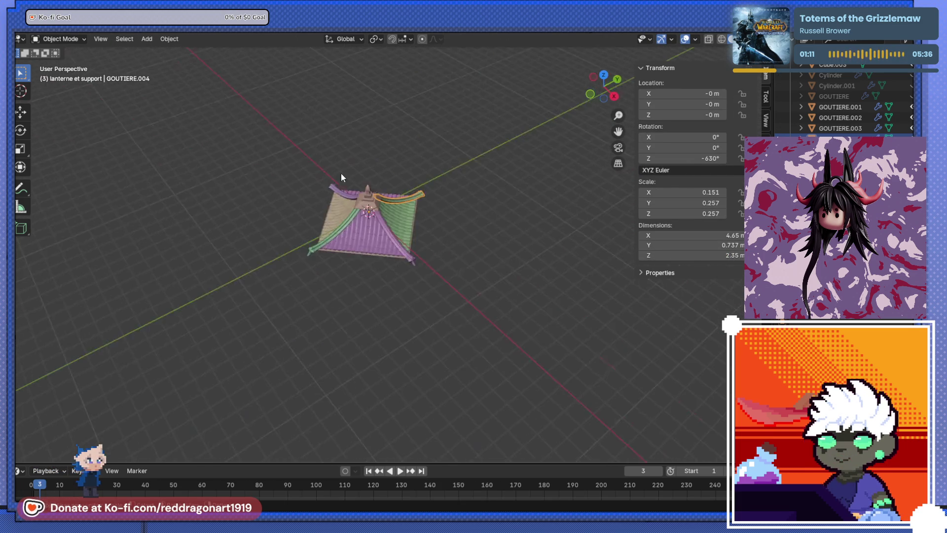
pyautogui.scroll(5, 360, 187)
pyautogui.moveTo(376, 204)
pyautogui.mouseDown(button='middle')
pyautogui.moveTo(370, 283)
pyautogui.moveTo(322, 241)
pyautogui.moveTo(409, 262)
pyautogui.mouseUp(button='middle')
pyautogui.scroll(-5, 322, 241)
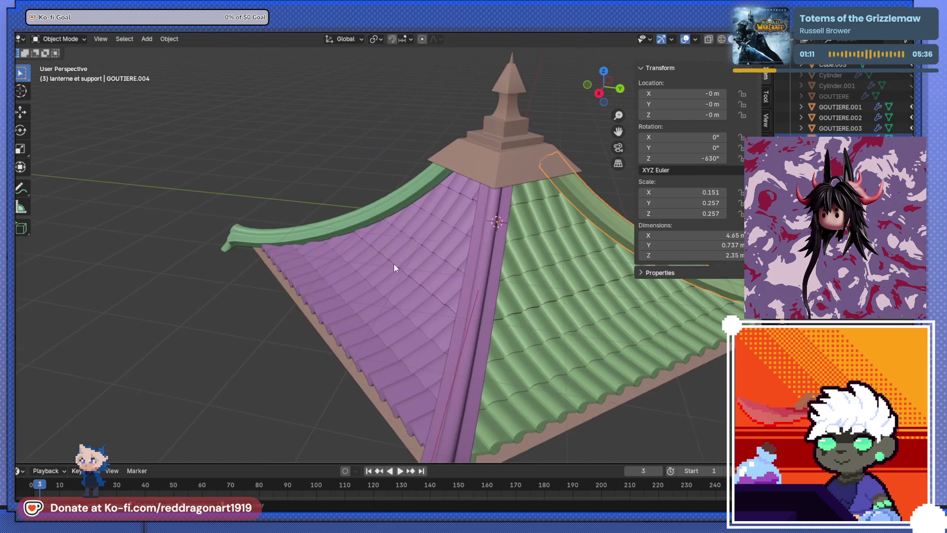
pyautogui.moveTo(491, 158)
pyautogui.mouseDown(button='middle')
pyautogui.moveTo(472, 190)
pyautogui.moveTo(368, 259)
pyautogui.moveTo(416, 268)
pyautogui.mouseUp(button='middle')
pyautogui.click(368, 259)
pyautogui.moveTo(193, 216)
pyautogui.mouseDown()
pyautogui.moveTo(515, 304)
pyautogui.moveTo(527, 317)
pyautogui.mouseUp()
pyautogui.moveTo(311, 162)
pyautogui.mouseDown(button='middle')
pyautogui.moveTo(390, 133)
pyautogui.moveTo(396, 255)
pyautogui.moveTo(532, 321)
pyautogui.moveTo(528, 299)
pyautogui.mouseUp(button='middle')
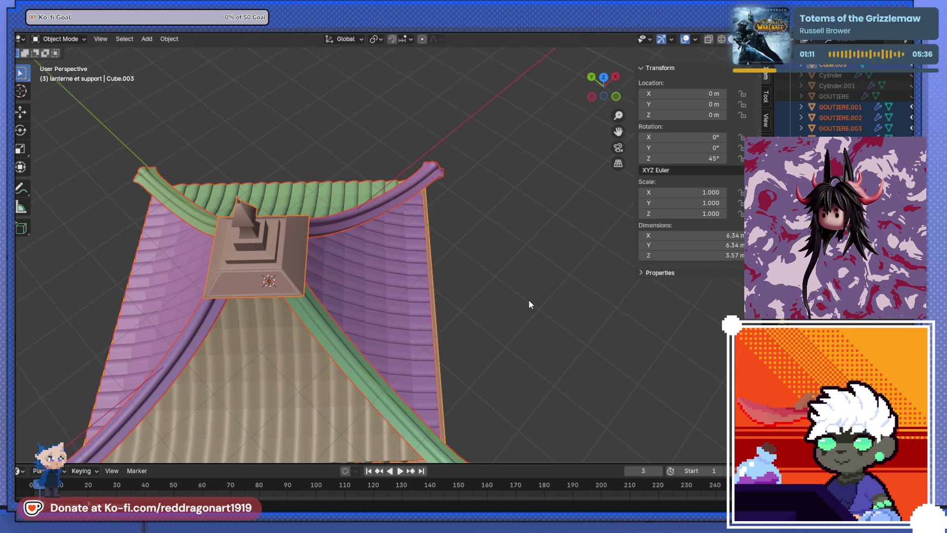
# Parent the gutters to the roof object Cube.003.
pyautogui.hotkey('ctrl', 'p')
pyautogui.click(528, 300)
pyautogui.moveTo(275, 310)
pyautogui.mouseDown(button='middle')
pyautogui.moveTo(271, 220)
pyautogui.moveTo(394, 282)
pyautogui.moveTo(364, 319)
pyautogui.moveTo(403, 229)
pyautogui.moveTo(420, 286)
pyautogui.moveTo(442, 241)
pyautogui.mouseUp(button='middle')
pyautogui.scroll(-3, 272, 223)
pyautogui.scroll(-4, 394, 283)
pyautogui.scroll(4, 406, 161)
pyautogui.moveTo(406, 161)
pyautogui.mouseDown(button='middle')
pyautogui.moveTo(432, 227)
pyautogui.moveTo(399, 244)
pyautogui.mouseUp(button='middle')
# Rotate the roof 45° about Z, bringing its Z rotation to 90°.
pyautogui.write('r')
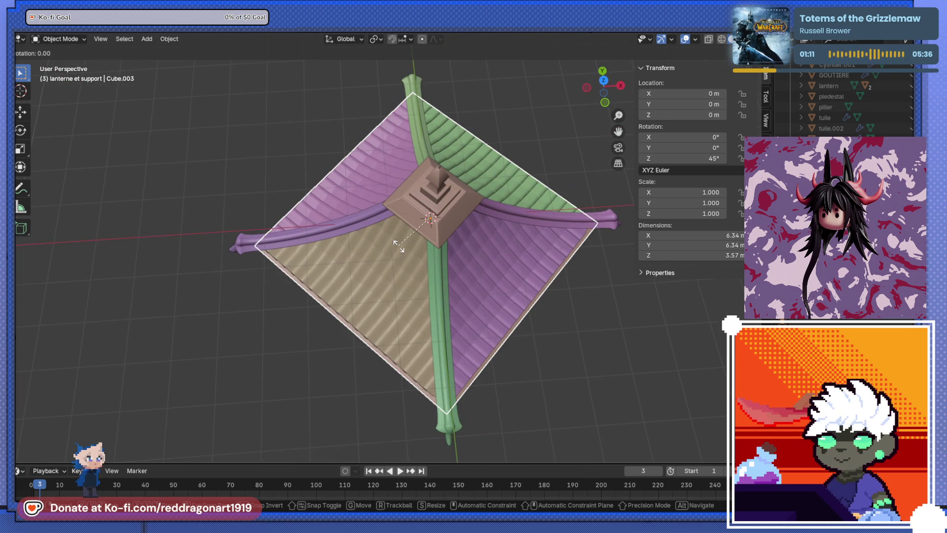
pyautogui.write('90')
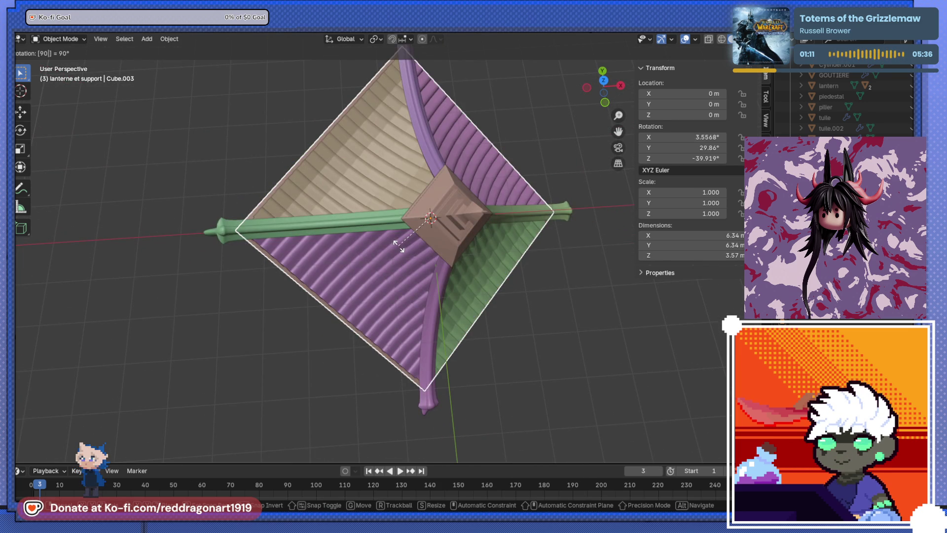
pyautogui.write('z')
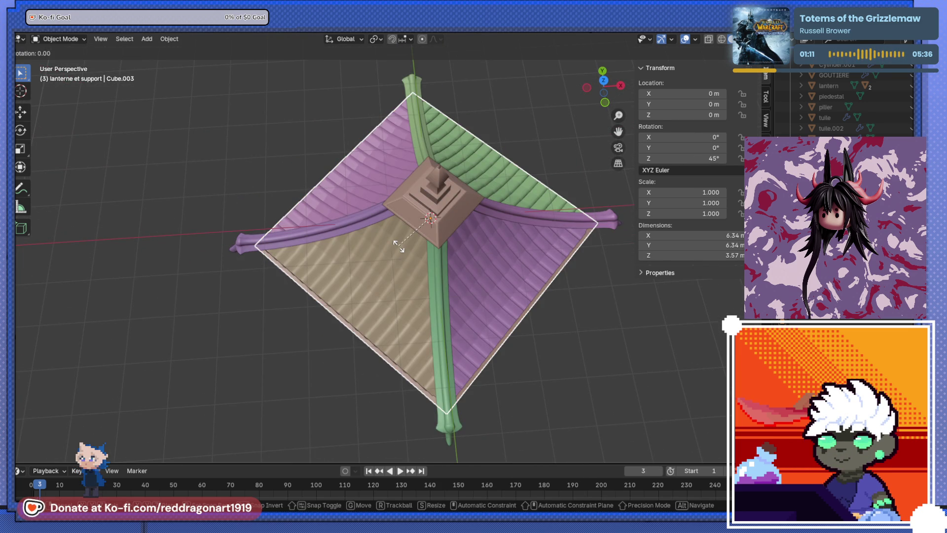
pyautogui.press('BackSpace')
pyautogui.write('0')
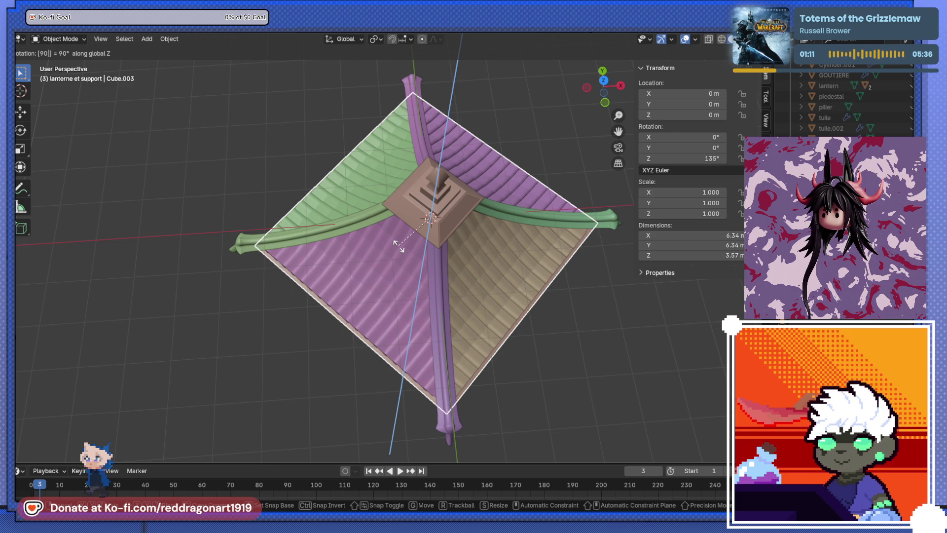
pyautogui.press('Escape')
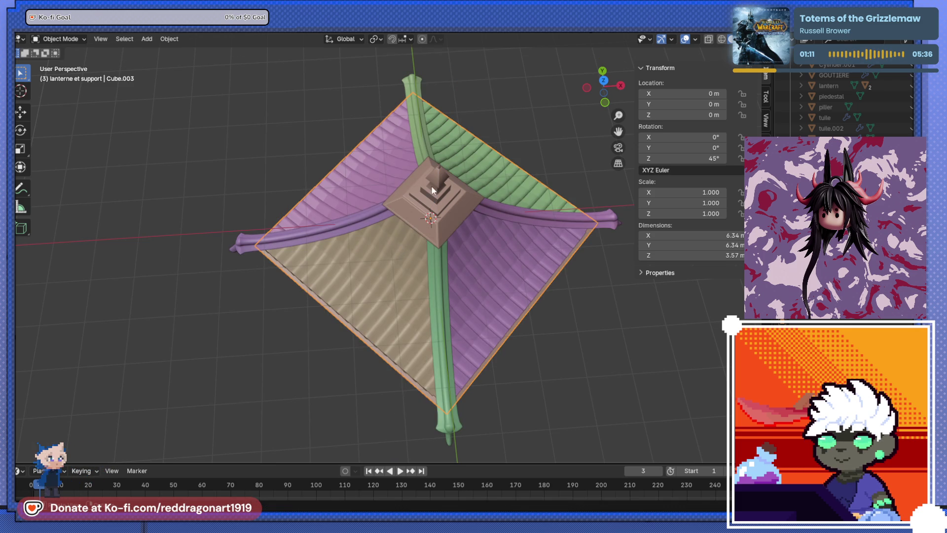
pyautogui.write('rz45')
pyautogui.press('Return')
pyautogui.moveTo(431, 202)
pyautogui.mouseDown(button='middle')
pyautogui.moveTo(359, 177)
pyautogui.moveTo(408, 177)
pyautogui.moveTo(377, 118)
pyautogui.moveTo(392, 306)
pyautogui.moveTo(315, 214)
pyautogui.moveTo(402, 218)
pyautogui.mouseUp(button='middle')
pyautogui.scroll(-3, 479, 306)
pyautogui.moveTo(480, 307)
pyautogui.keyDown('alt'); pyautogui.mouseDown(button='middle')
pyautogui.moveTo(416, 309)
pyautogui.moveTo(337, 282)
pyautogui.moveTo(429, 381)
pyautogui.mouseUp(button='middle'); pyautogui.keyUp('alt')
pyautogui.moveTo(457, 404); pyautogui.dragTo(442, 310, button='middle')
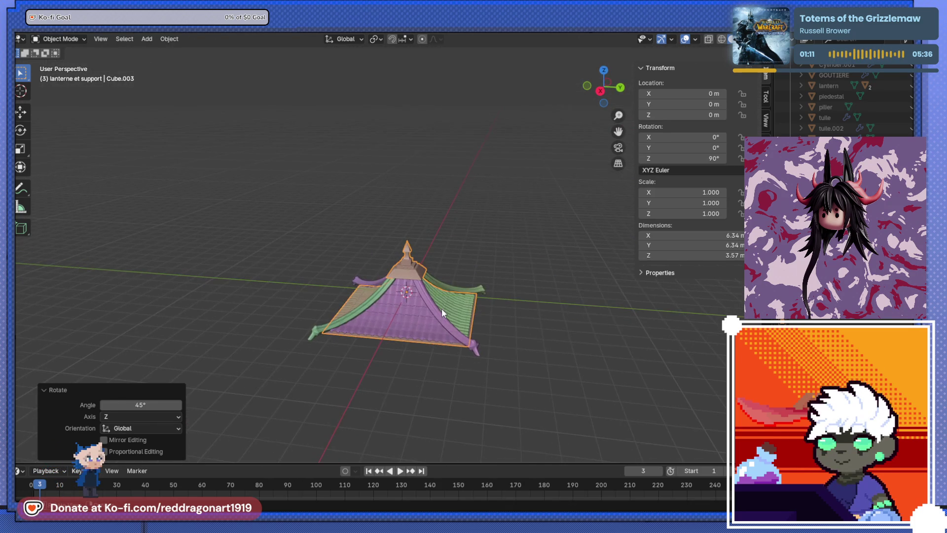
# Raise the roof along Z to a height of 6.1354 m.
pyautogui.press('g')
pyautogui.press('z')
pyautogui.click(449, 212)
pyautogui.moveTo(449, 212)
pyautogui.mouseDown(button='middle')
pyautogui.moveTo(357, 206)
pyautogui.moveTo(412, 256)
pyautogui.moveTo(429, 302)
pyautogui.moveTo(458, 261)
pyautogui.moveTo(450, 338)
pyautogui.mouseUp(button='middle')
pyautogui.scroll(-2, 451, 336)
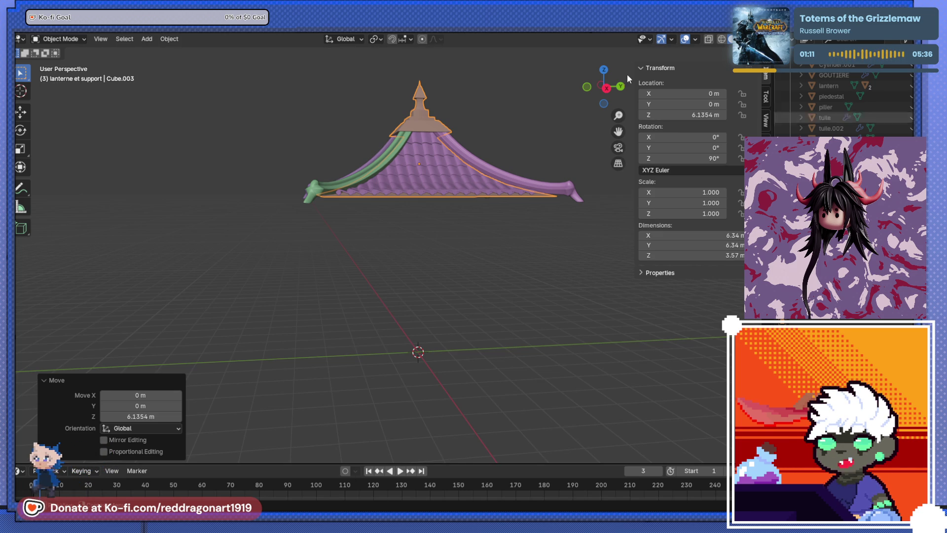
# Scale the roof Cube.003 1.454 times along Y, to about 9.22 m by 6.34 m.
pyautogui.moveTo(495, 338)
pyautogui.mouseDown(button='middle')
pyautogui.moveTo(439, 310)
pyautogui.moveTo(448, 247)
pyautogui.mouseUp(button='middle')
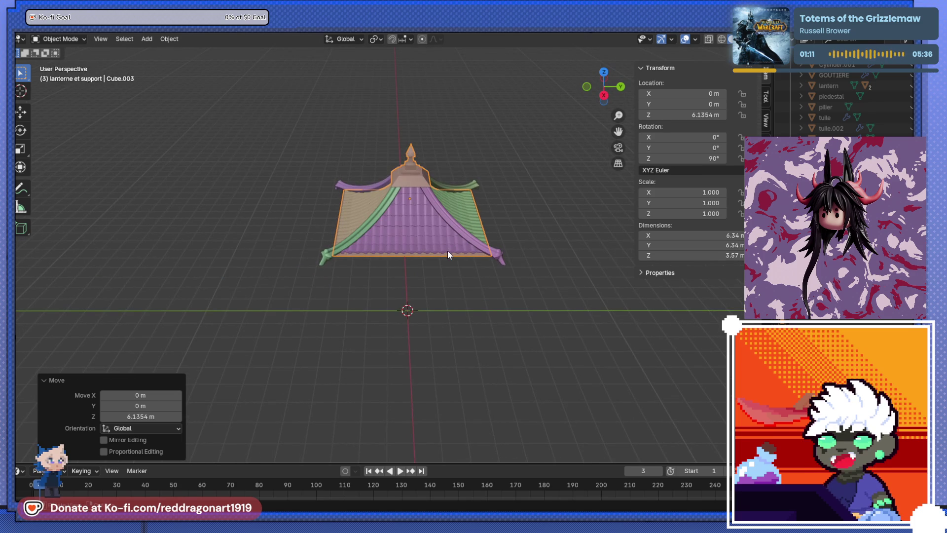
pyautogui.press('s')
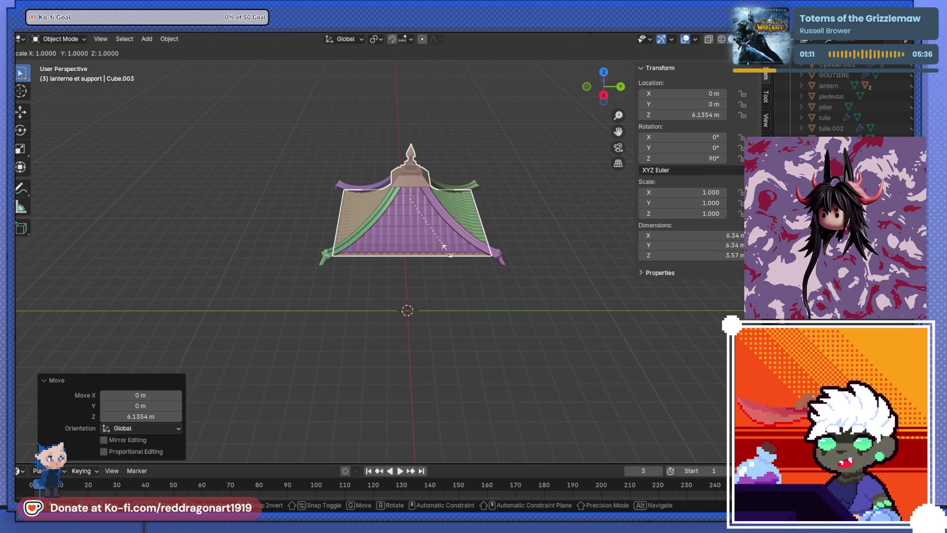
pyautogui.press('y')
pyautogui.click(475, 264)
pyautogui.moveTo(466, 264)
pyautogui.mouseDown(button='middle')
pyautogui.moveTo(468, 172)
pyautogui.moveTo(445, 285)
pyautogui.moveTo(381, 305)
pyautogui.moveTo(392, 332)
pyautogui.moveTo(434, 276)
pyautogui.moveTo(443, 304)
pyautogui.moveTo(345, 322)
pyautogui.moveTo(418, 271)
pyautogui.mouseUp(button='middle')
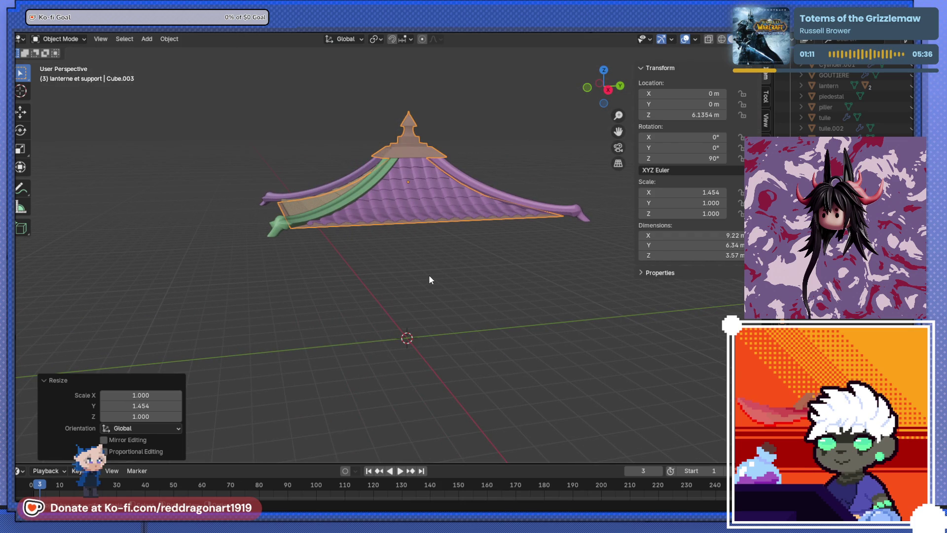
pyautogui.moveTo(409, 285); pyautogui.dragTo(367, 267, button='middle')
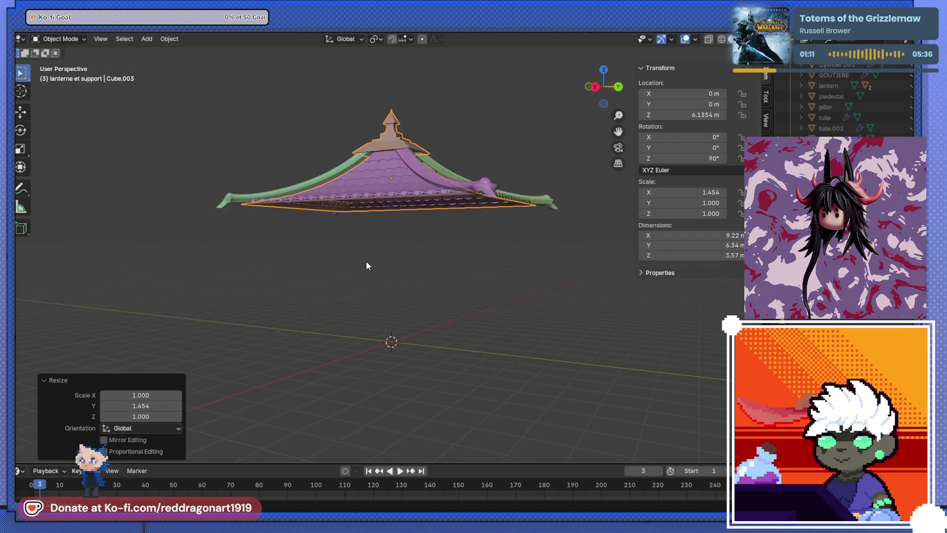
pyautogui.scroll(10, 366, 266)
pyautogui.moveTo(536, 257)
pyautogui.mouseDown(button='middle')
pyautogui.moveTo(541, 276)
pyautogui.moveTo(464, 276)
pyautogui.moveTo(256, 256)
pyautogui.moveTo(308, 225)
pyautogui.moveTo(541, 261)
pyautogui.moveTo(419, 302)
pyautogui.moveTo(531, 305)
pyautogui.moveTo(454, 372)
pyautogui.moveTo(481, 260)
pyautogui.moveTo(599, 212)
pyautogui.moveTo(400, 310)
pyautogui.moveTo(389, 257)
pyautogui.moveTo(447, 342)
pyautogui.moveTo(431, 342)
pyautogui.mouseUp(button='middle')
pyautogui.scroll(-8, 312, 244)
pyautogui.press('KP_3')
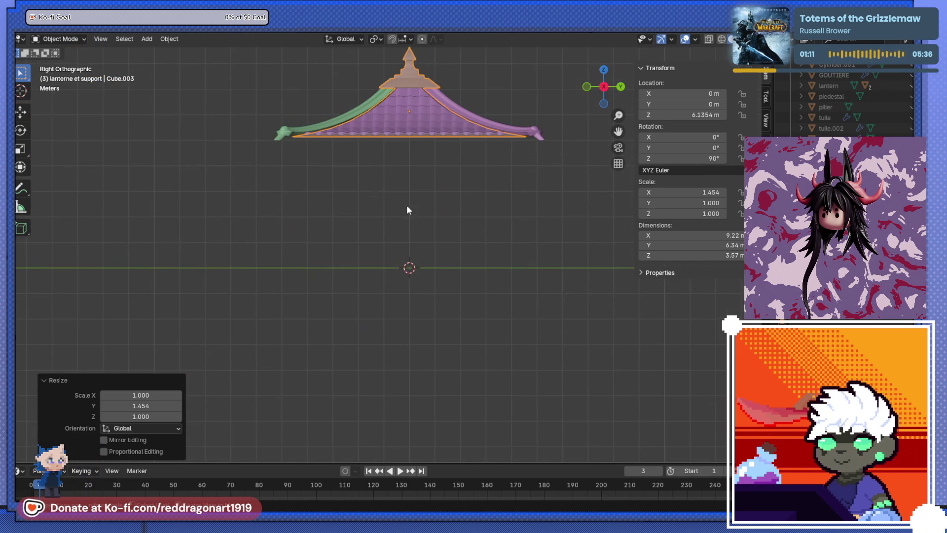
# Add a cube, raise it about 1 m and enlarge it about 2.92 times.
pyautogui.keyDown('shift'); pyautogui.moveTo(412, 264); pyautogui.dragTo(417, 313, button='middle'); pyautogui.keyUp('shift')
pyautogui.hotkey('shift', 'a')
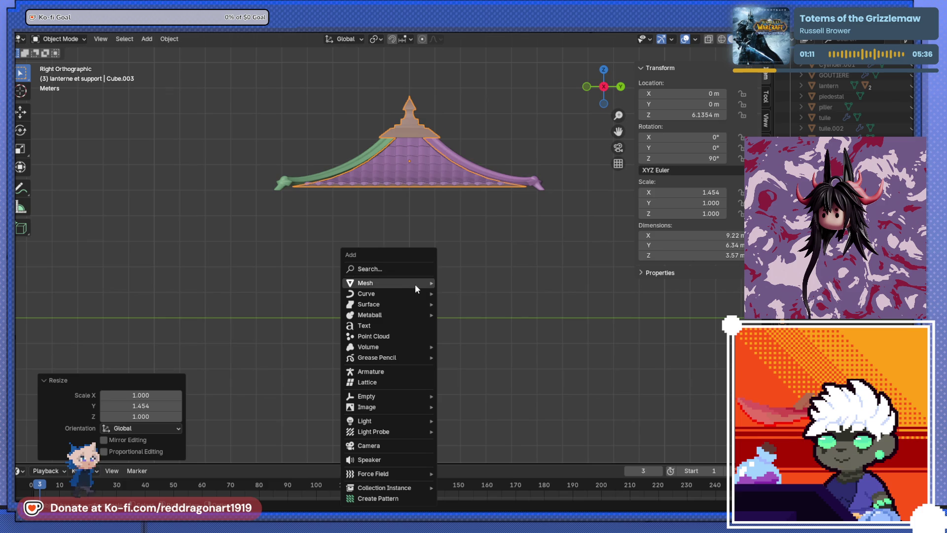
pyautogui.moveTo(414, 286)
pyautogui.click(496, 78)
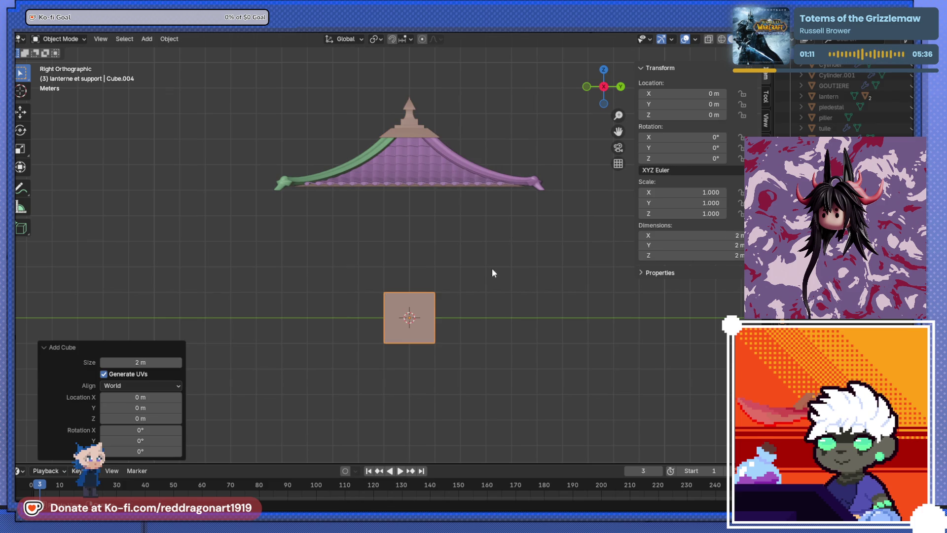
pyautogui.press('g')
pyautogui.press('z')
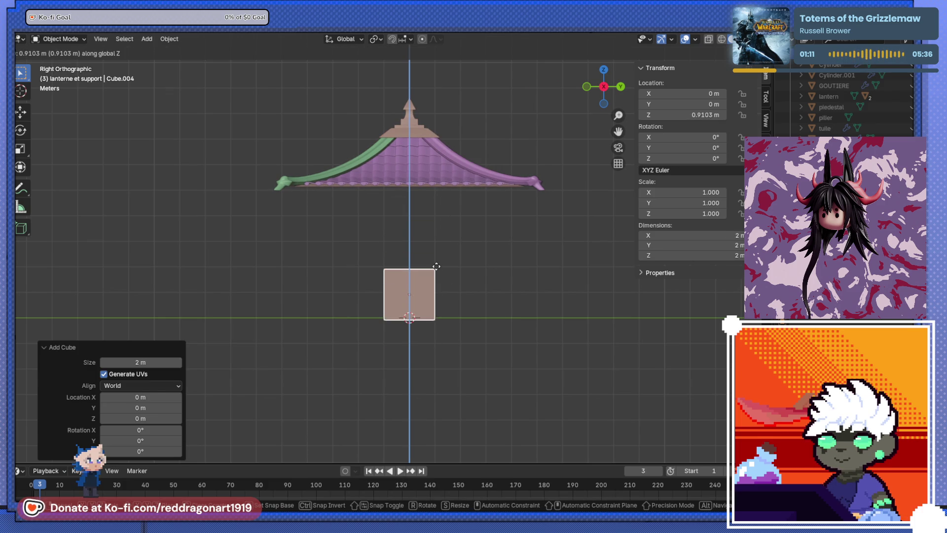
pyautogui.click(436, 265)
pyautogui.press('s')
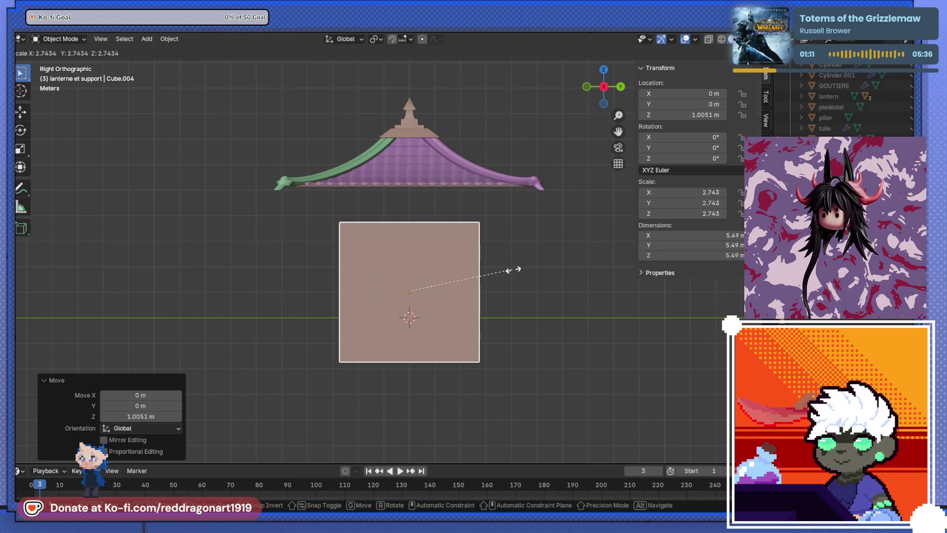
pyautogui.click(517, 268)
# Move the box up beneath the roof and widen it along Y to about 5.84 by 9.79 m.
pyautogui.press('g')
pyautogui.press('z')
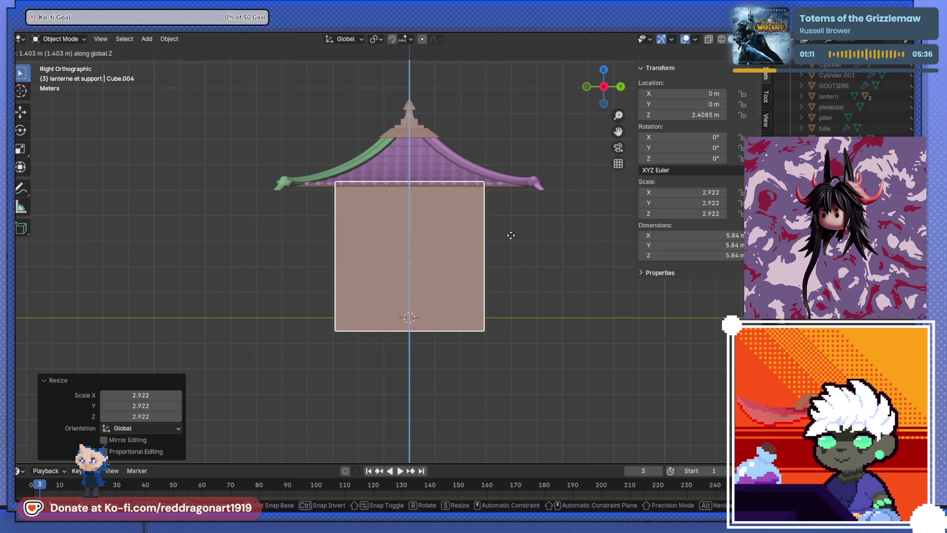
pyautogui.click(511, 235)
pyautogui.press('s')
pyautogui.press('y')
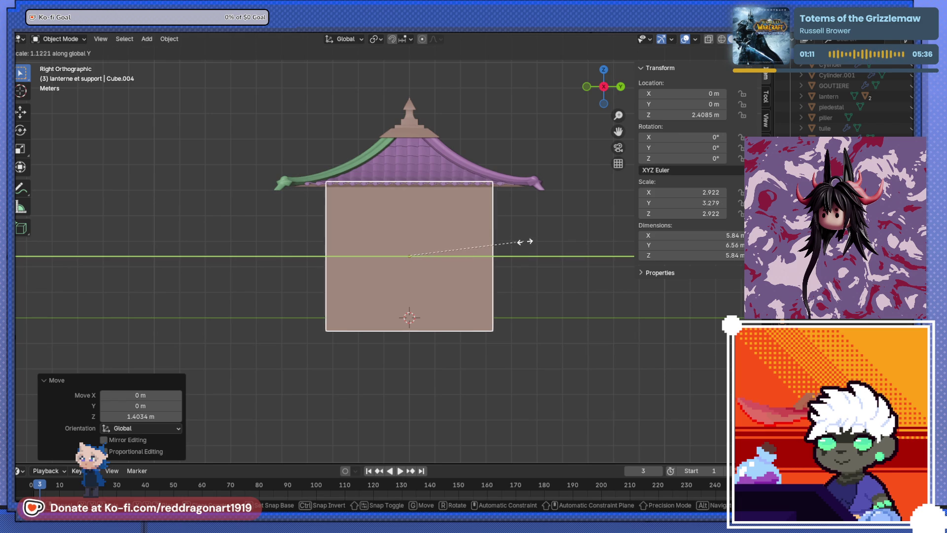
pyautogui.click(580, 248)
pyautogui.moveTo(581, 248)
pyautogui.mouseDown(button='middle')
pyautogui.moveTo(501, 278)
pyautogui.moveTo(492, 344)
pyautogui.moveTo(456, 277)
pyautogui.moveTo(72, 47)
pyautogui.mouseUp(button='middle')
pyautogui.press('Tab')
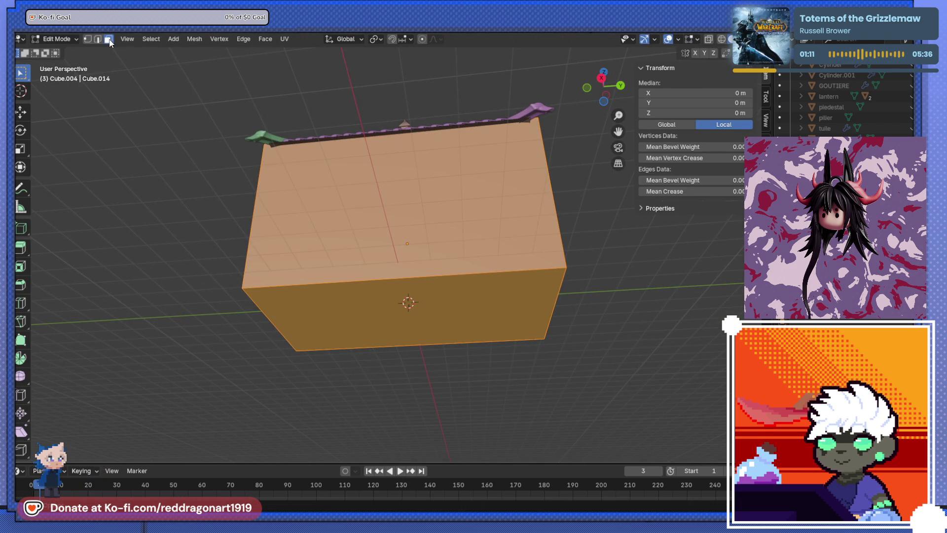
# Move the box's bottom face along Z onto the ground line.
pyautogui.click(328, 287)
pyautogui.press('ctrl+KP_7')
pyautogui.press('KP_3')
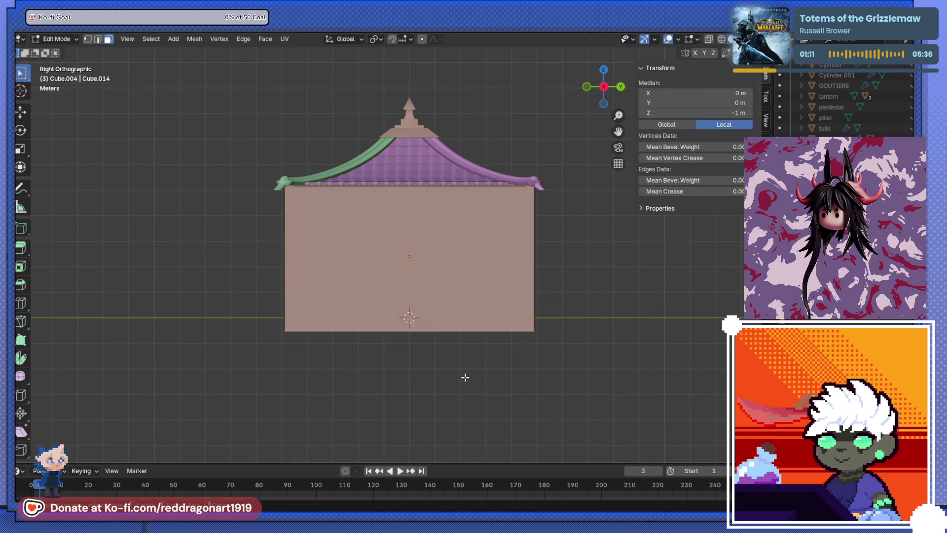
pyautogui.press('g')
pyautogui.press('z')
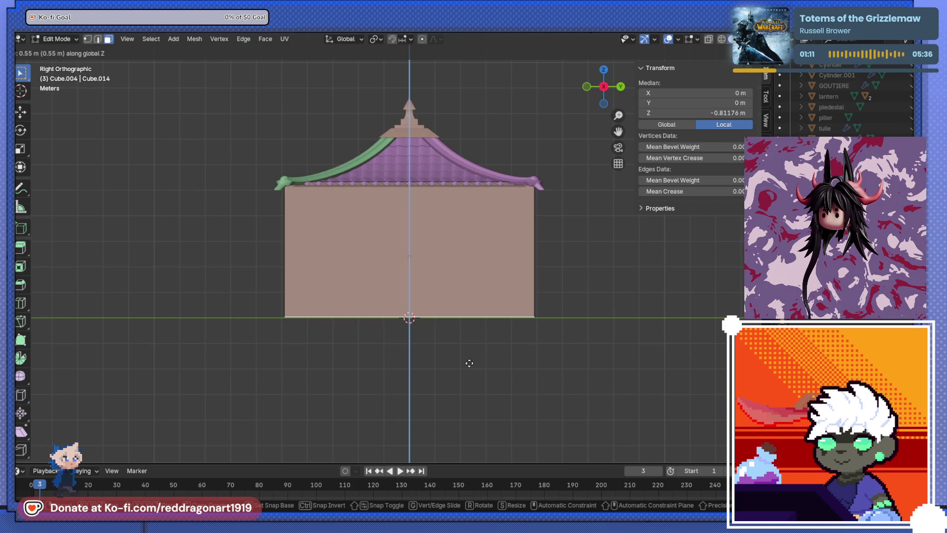
pyautogui.click(469, 363)
pyautogui.moveTo(469, 363)
pyautogui.mouseDown(button='middle')
pyautogui.moveTo(383, 361)
pyautogui.moveTo(398, 380)
pyautogui.moveTo(444, 378)
pyautogui.mouseUp(button='middle')
# Move the top face along Z under the eaves, giving a 5.14 m tall body.
pyautogui.click(525, 238)
pyautogui.moveTo(525, 238)
pyautogui.mouseDown(button='middle')
pyautogui.moveTo(490, 296)
pyautogui.moveTo(448, 246)
pyautogui.mouseUp(button='middle')
pyautogui.press('ctrl+KP_7')
pyautogui.press('KP_3')
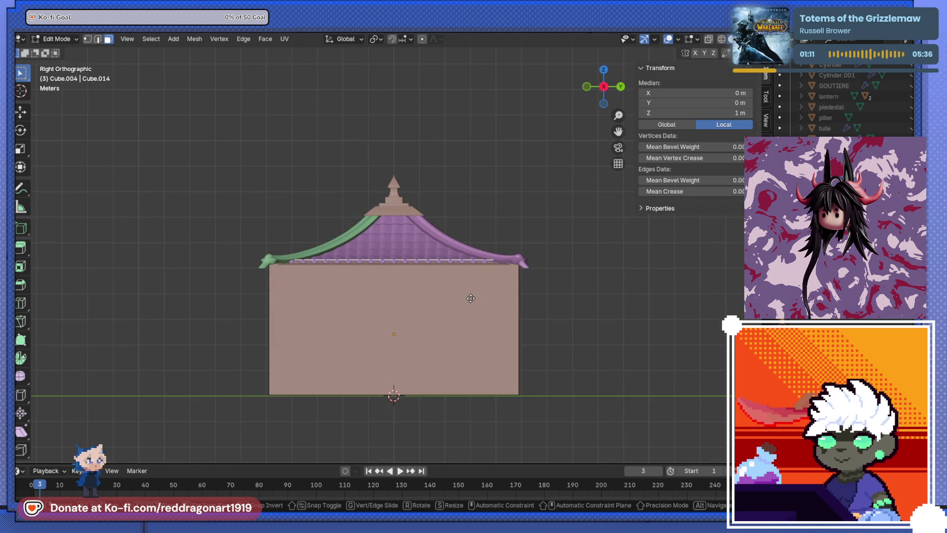
pyautogui.press('g')
pyautogui.press('z')
pyautogui.click(471, 303)
pyautogui.moveTo(470, 300)
pyautogui.mouseDown(button='middle')
pyautogui.moveTo(380, 412)
pyautogui.moveTo(445, 324)
pyautogui.moveTo(489, 346)
pyautogui.moveTo(493, 316)
pyautogui.moveTo(519, 375)
pyautogui.moveTo(493, 416)
pyautogui.moveTo(486, 380)
pyautogui.mouseUp(button='middle')
pyautogui.press('Tab')
pyautogui.press('KP_3')
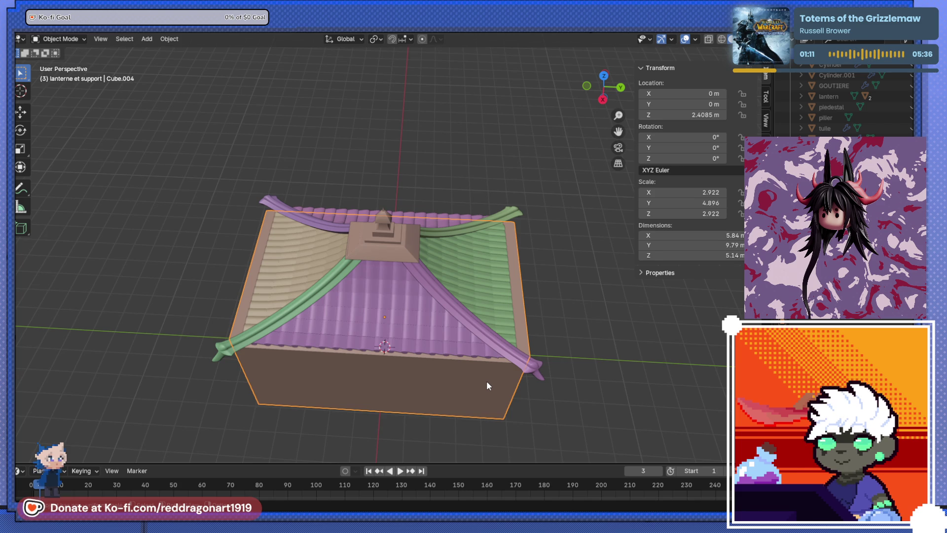
# Narrow the box body along the Y axis.
pyautogui.press('s')
pyautogui.press('y')
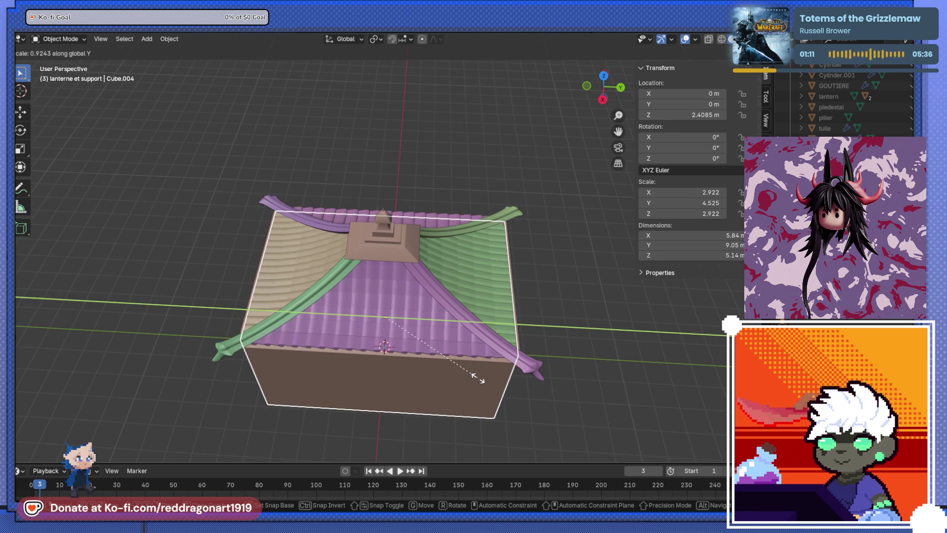
pyautogui.click(486, 385)
pyautogui.press('KP_3')
pyautogui.moveTo(494, 317)
pyautogui.mouseDown(button='middle')
pyautogui.moveTo(471, 329)
pyautogui.moveTo(444, 316)
pyautogui.moveTo(476, 295)
pyautogui.moveTo(503, 378)
pyautogui.moveTo(507, 360)
pyautogui.moveTo(495, 339)
pyautogui.mouseUp(button='middle')
# Scale the box uniformly to 0.852 and raise it vertically under the roof.
pyautogui.press('s')
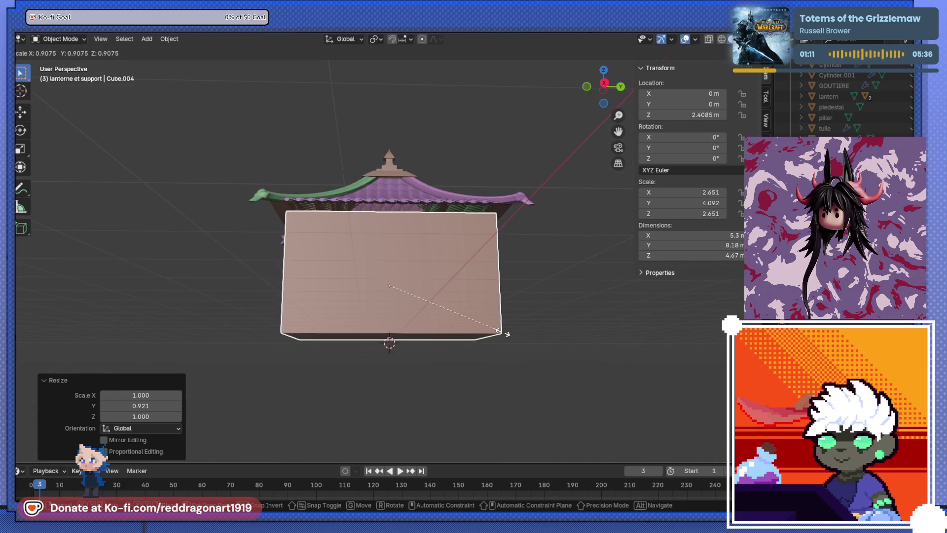
pyautogui.click(495, 334)
pyautogui.press('g')
pyautogui.press('z')
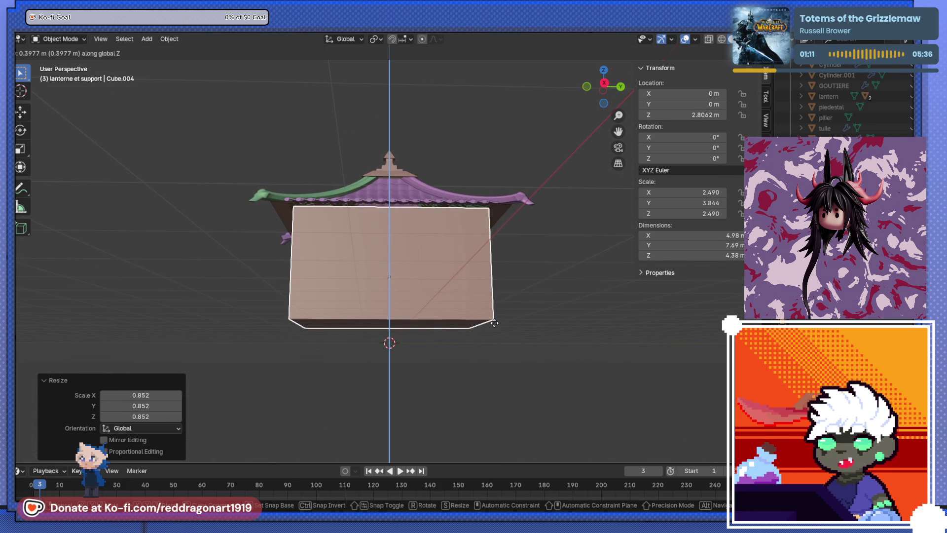
pyautogui.click(493, 321)
# Lower the roof and box together onto the ground, then select the ridge gutter GOUTIERE.001.
pyautogui.press('KP_3')
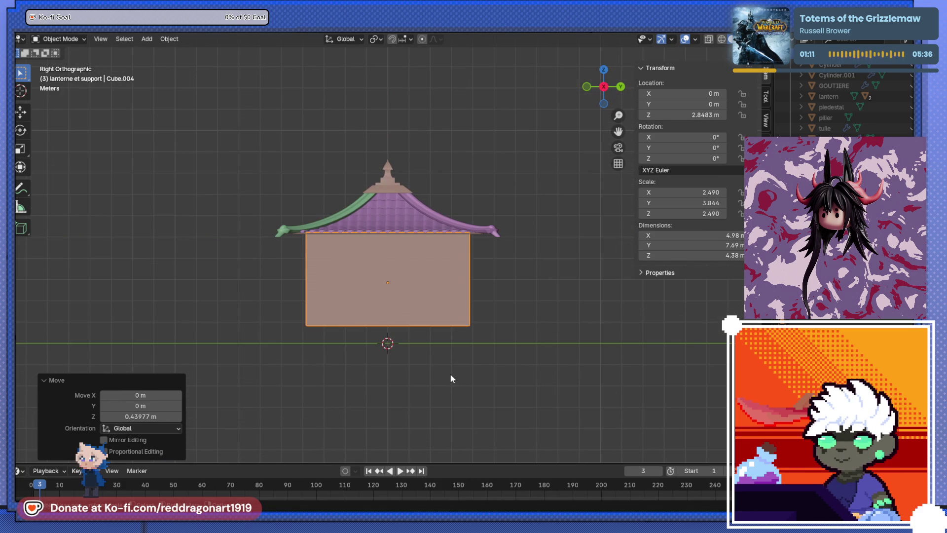
pyautogui.click(386, 177)
pyautogui.keyDown('shift'); pyautogui.click(407, 270); pyautogui.keyUp('shift')
pyautogui.press('g')
pyautogui.press('z')
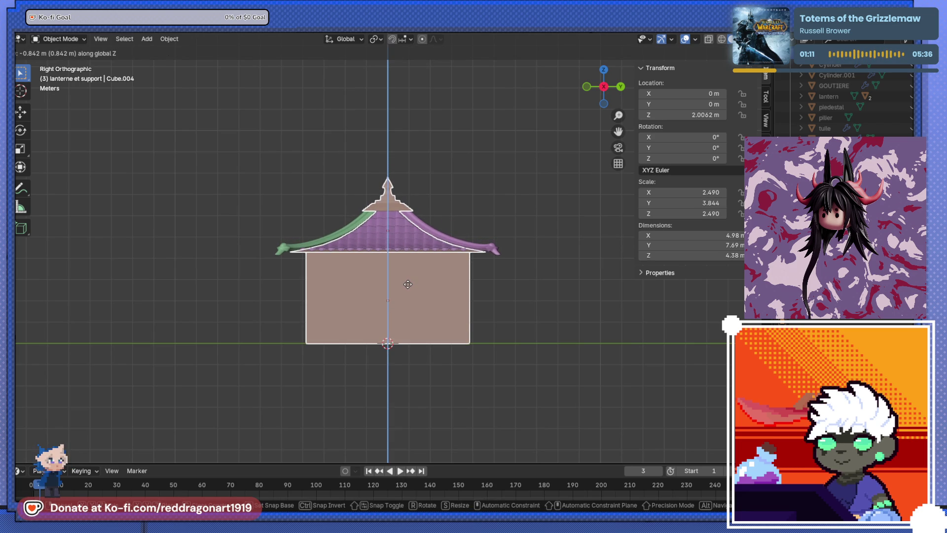
pyautogui.click(407, 284)
pyautogui.moveTo(407, 283)
pyautogui.mouseDown(button='middle')
pyautogui.moveTo(328, 305)
pyautogui.moveTo(288, 252)
pyautogui.moveTo(313, 273)
pyautogui.moveTo(303, 271)
pyautogui.moveTo(305, 248)
pyautogui.moveTo(346, 277)
pyautogui.moveTo(331, 338)
pyautogui.mouseUp(button='middle')
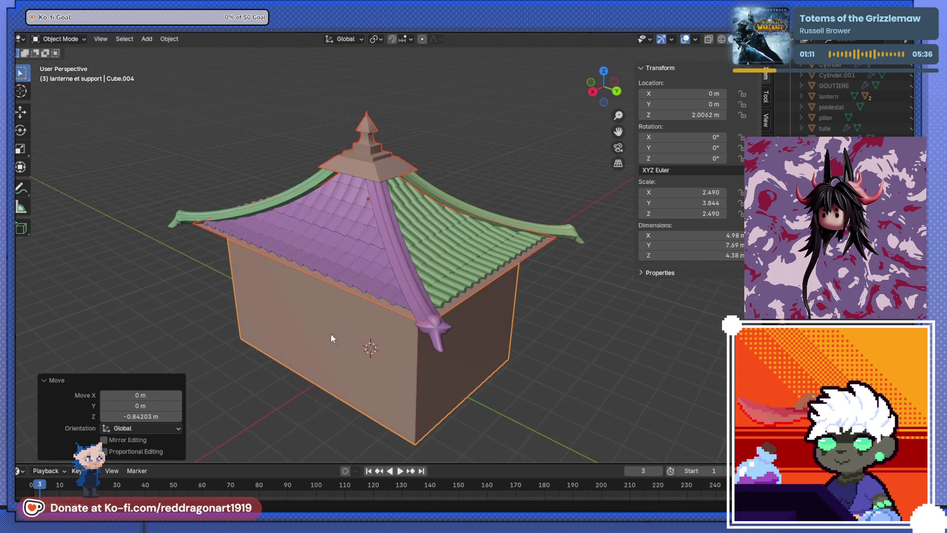
pyautogui.click(383, 219)
pyautogui.moveTo(386, 268)
pyautogui.mouseDown(button='middle')
pyautogui.moveTo(453, 307)
pyautogui.moveTo(474, 288)
pyautogui.mouseUp(button='middle')
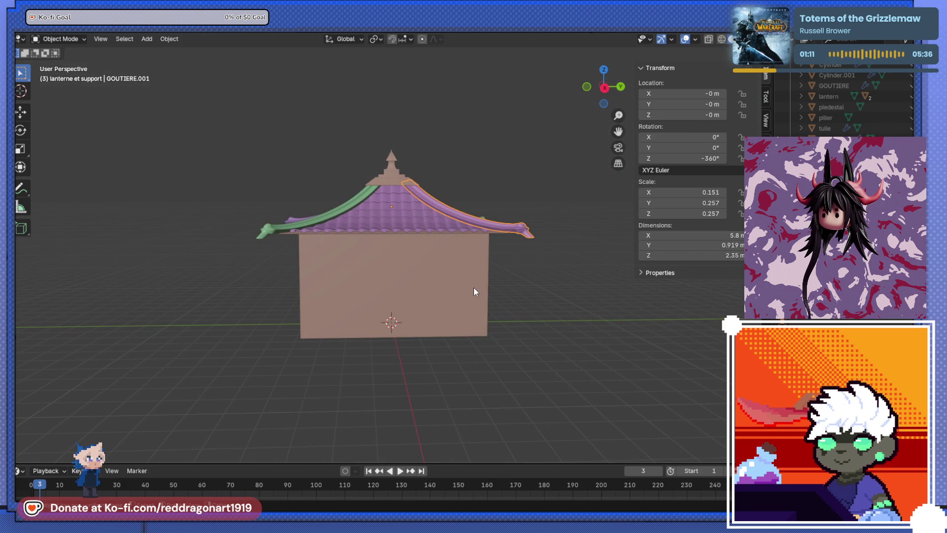
pyautogui.moveTo(473, 288)
pyautogui.mouseDown(button='middle')
pyautogui.moveTo(467, 258)
pyautogui.moveTo(393, 353)
pyautogui.moveTo(330, 237)
pyautogui.moveTo(392, 331)
pyautogui.moveTo(513, 282)
pyautogui.moveTo(442, 342)
pyautogui.moveTo(575, 344)
pyautogui.moveTo(431, 346)
pyautogui.moveTo(369, 291)
pyautogui.moveTo(374, 274)
pyautogui.moveTo(450, 279)
pyautogui.moveTo(452, 372)
pyautogui.moveTo(404, 366)
pyautogui.moveTo(422, 256)
pyautogui.moveTo(427, 278)
pyautogui.mouseUp(button='middle')
pyautogui.click(415, 247)
pyautogui.click(387, 216)
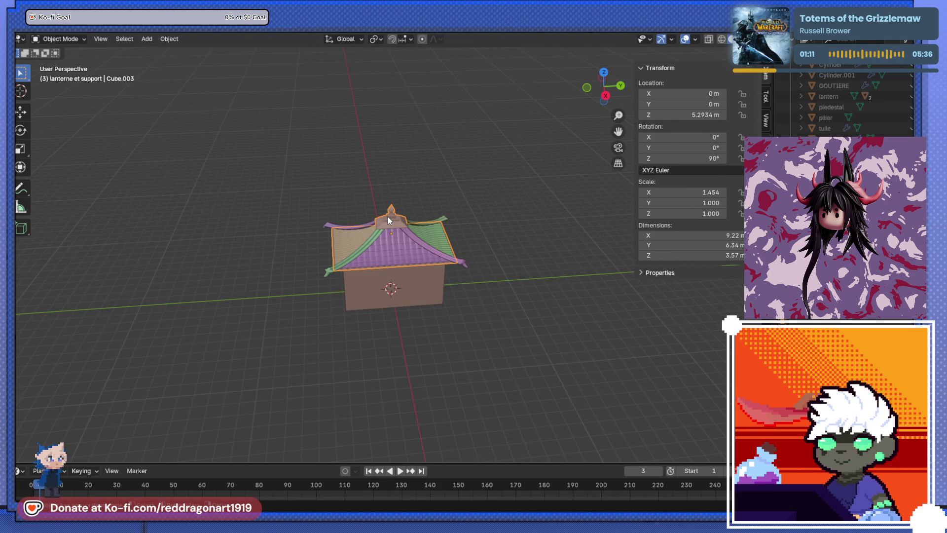
pyautogui.moveTo(395, 263)
pyautogui.mouseDown(button='middle')
pyautogui.moveTo(362, 267)
pyautogui.moveTo(376, 395)
pyautogui.moveTo(416, 255)
pyautogui.moveTo(454, 255)
pyautogui.mouseUp(button='middle')
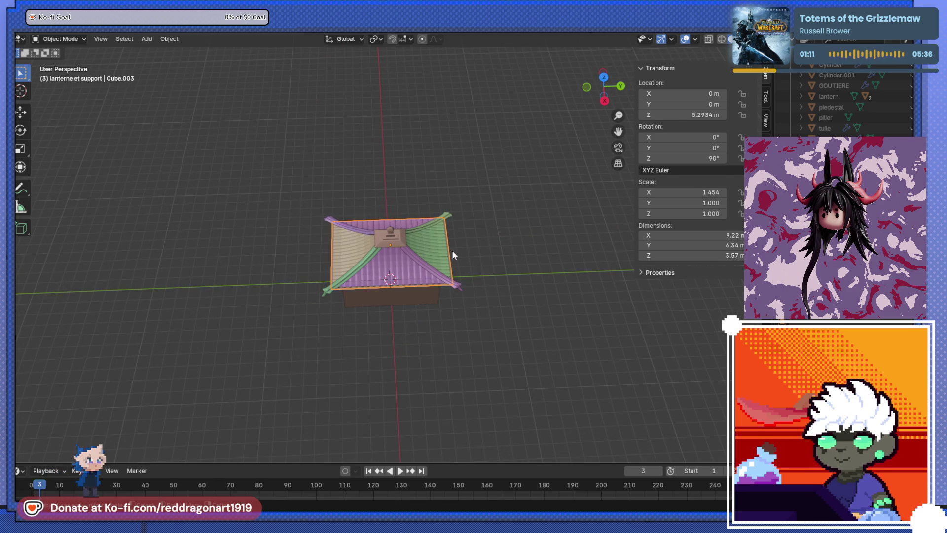
pyautogui.moveTo(457, 268)
pyautogui.mouseDown(button='middle')
pyautogui.moveTo(418, 281)
pyautogui.moveTo(382, 256)
pyautogui.moveTo(311, 294)
pyautogui.moveTo(360, 267)
pyautogui.moveTo(423, 351)
pyautogui.moveTo(341, 315)
pyautogui.moveTo(371, 318)
pyautogui.moveTo(439, 222)
pyautogui.moveTo(418, 298)
pyautogui.mouseUp(button='middle')
pyautogui.scroll(3, 427, 277)
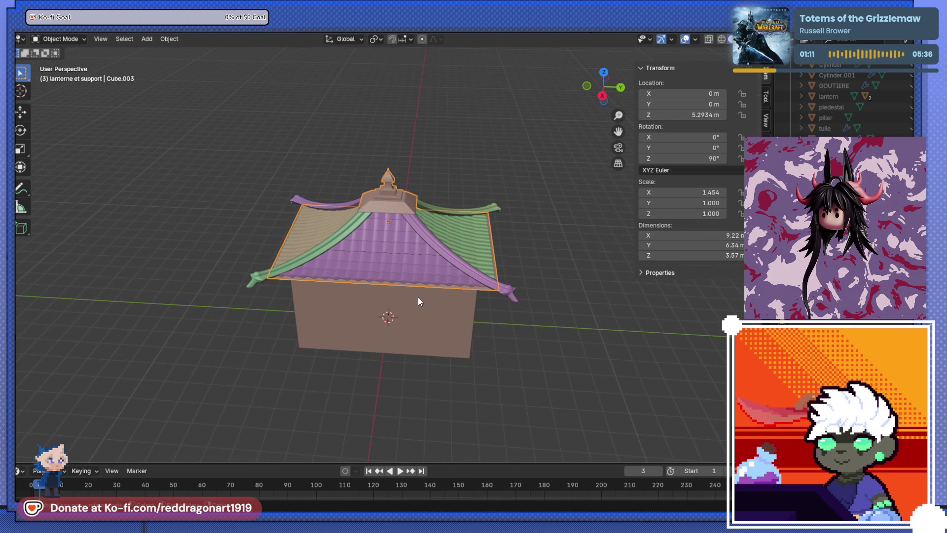
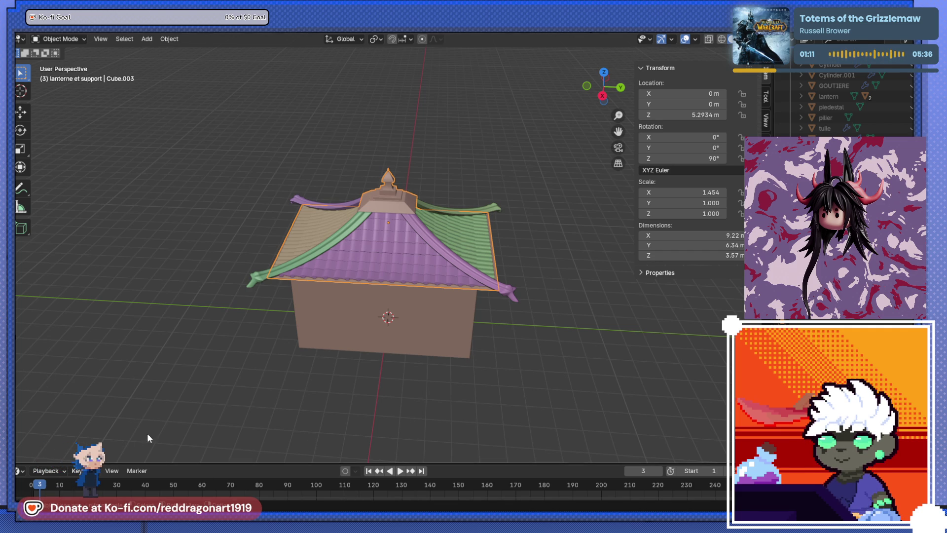
# Orbit around the house to a low side view and select its wall box.
pyautogui.moveTo(392, 332)
pyautogui.keyDown('alt'); pyautogui.mouseDown(button='middle')
pyautogui.moveTo(387, 242)
pyautogui.moveTo(406, 331)
pyautogui.moveTo(426, 272)
pyautogui.mouseUp(button='middle'); pyautogui.keyUp('alt')
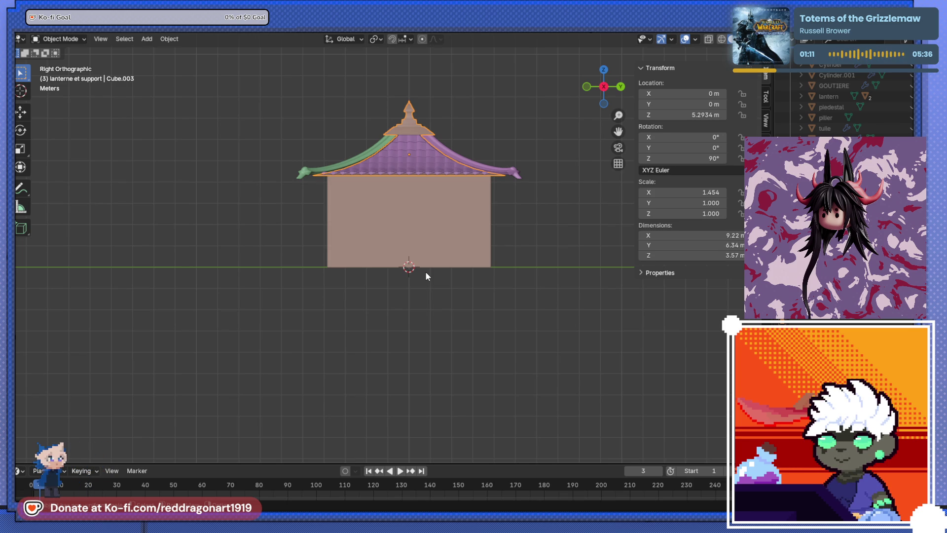
pyautogui.moveTo(407, 279)
pyautogui.mouseDown(button='middle')
pyautogui.moveTo(431, 304)
pyautogui.moveTo(409, 354)
pyautogui.moveTo(380, 353)
pyautogui.moveTo(364, 275)
pyautogui.moveTo(384, 321)
pyautogui.moveTo(384, 344)
pyautogui.mouseUp(button='middle')
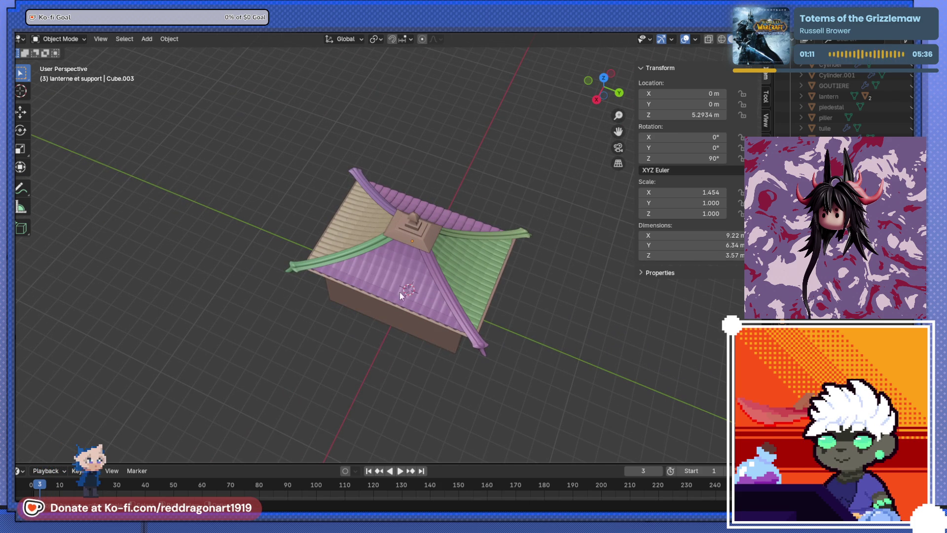
pyautogui.scroll(5, 384, 344)
pyautogui.scroll(-5, 387, 346)
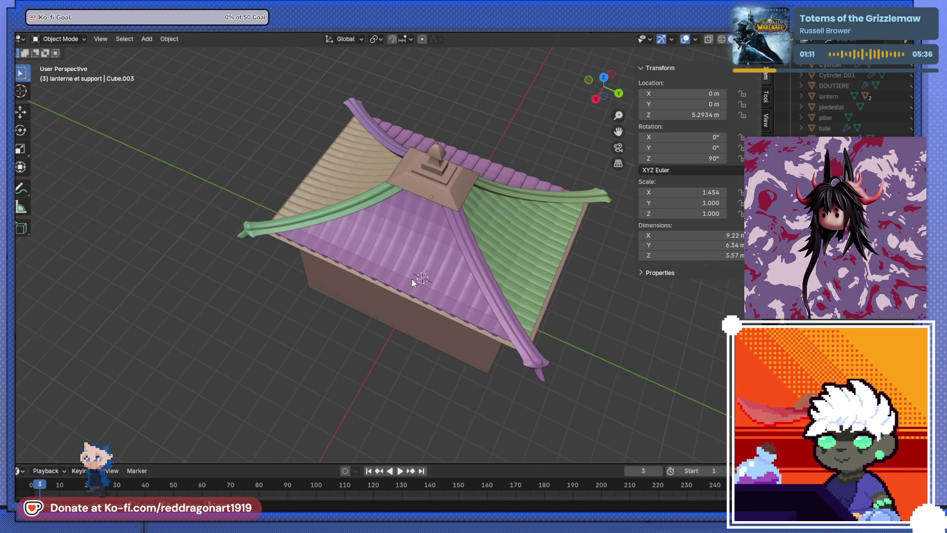
pyautogui.moveTo(404, 273)
pyautogui.mouseDown(button='middle')
pyautogui.moveTo(415, 244)
pyautogui.moveTo(363, 285)
pyautogui.moveTo(380, 307)
pyautogui.moveTo(410, 297)
pyautogui.moveTo(424, 264)
pyautogui.mouseUp(button='middle')
pyautogui.click(415, 244)
# Inset the wall's front face in Edit Mode and narrow the inner face along Y.
pyautogui.press('Tab')
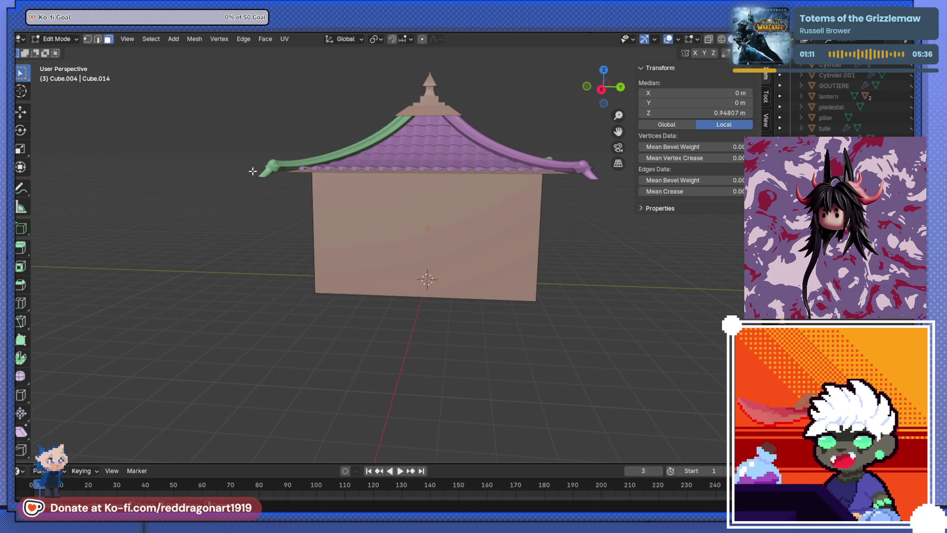
pyautogui.click(397, 209)
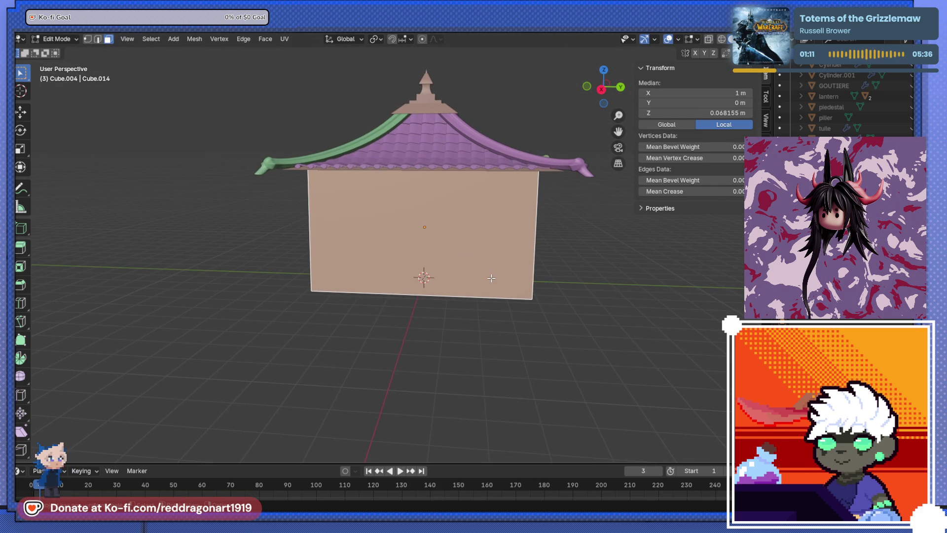
pyautogui.press('i')
pyautogui.click(471, 271)
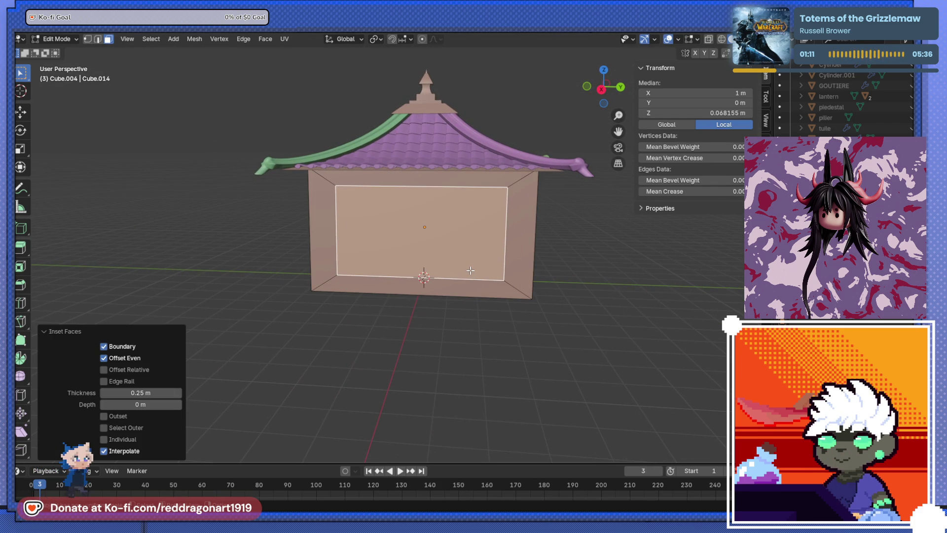
pyautogui.press('s')
pyautogui.press('y')
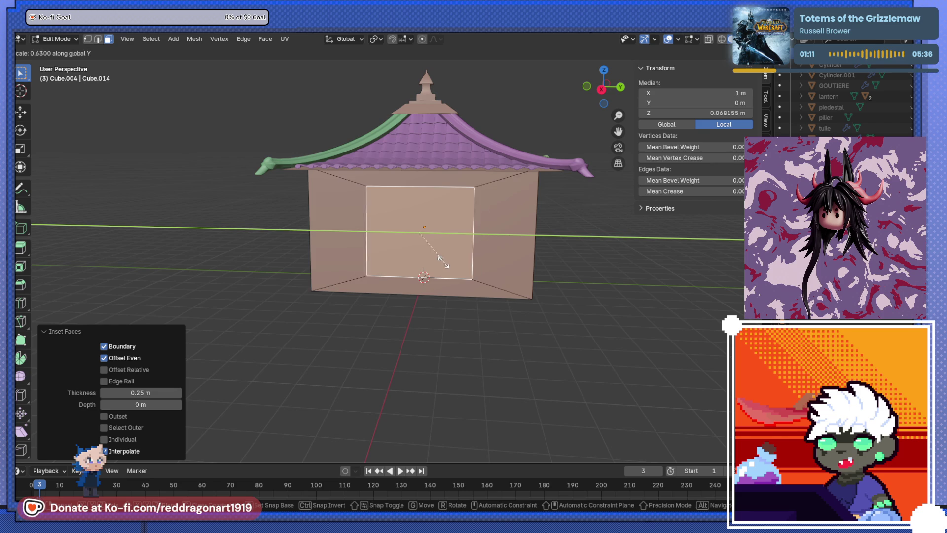
pyautogui.click(425, 252)
# Lower the inner face along Z to the wall's base.
pyautogui.press('g')
pyautogui.press('z')
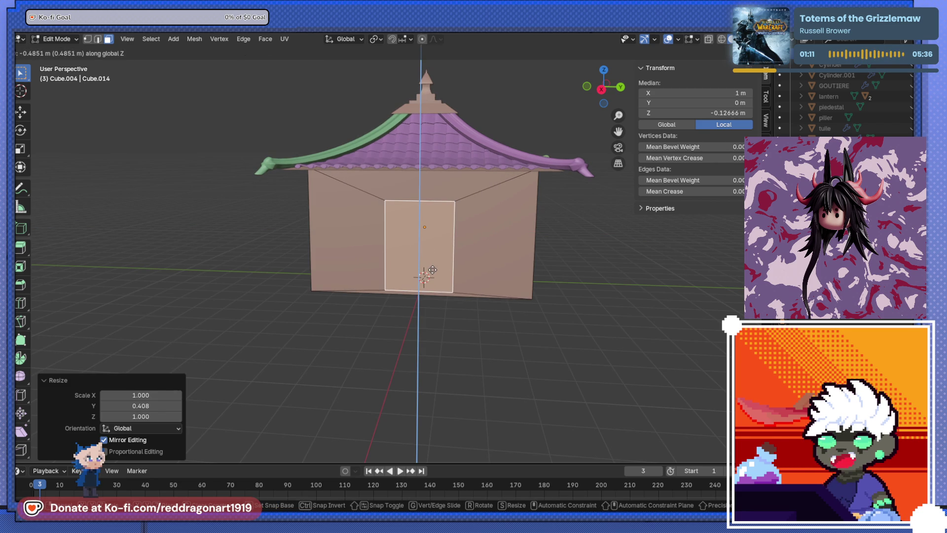
pyautogui.click(433, 274)
# From the side view, widen the door face along Y by 1.543.
pyautogui.press('KP_3')
pyautogui.scroll(5, 503, 269)
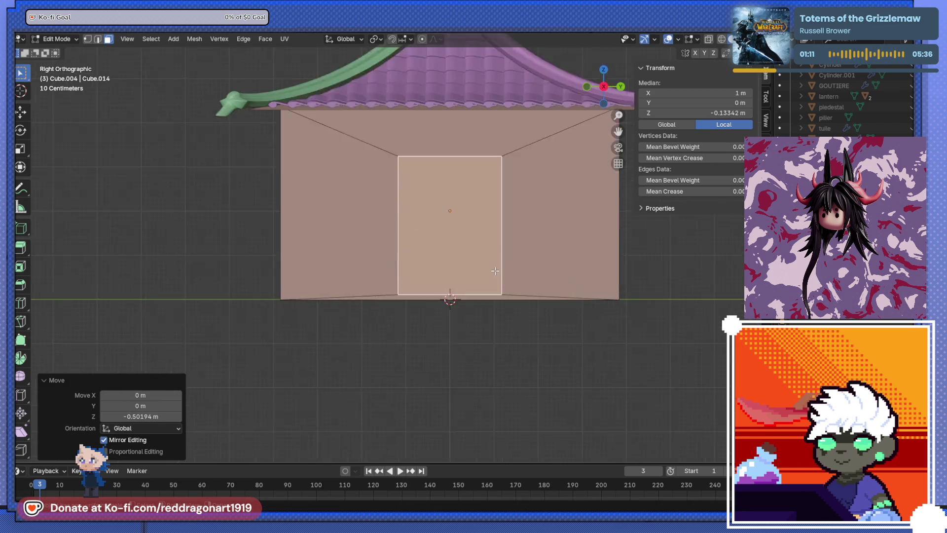
pyautogui.press('s')
pyautogui.press('y')
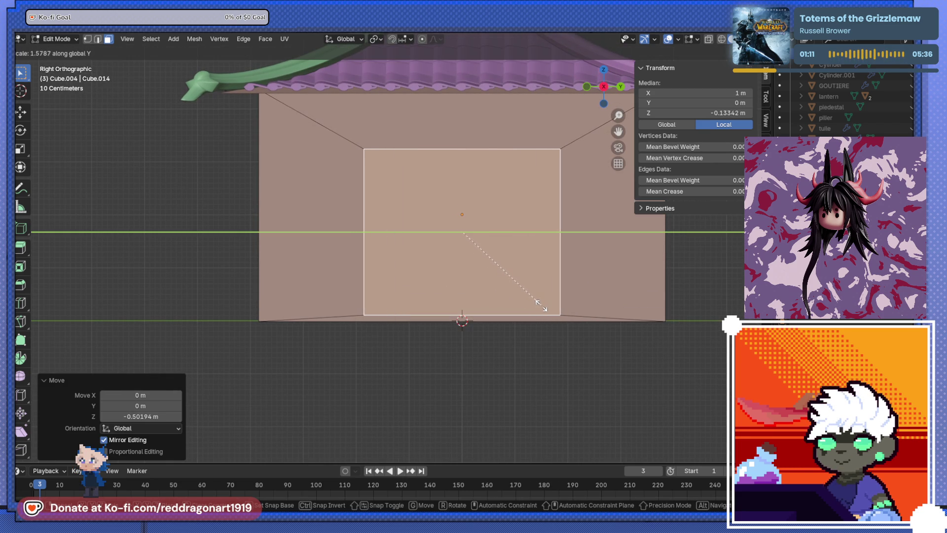
pyautogui.click(542, 307)
pyautogui.scroll(-5, 493, 296)
pyautogui.moveTo(444, 291)
pyautogui.mouseDown(button='middle')
pyautogui.moveTo(386, 296)
pyautogui.moveTo(541, 302)
pyautogui.moveTo(448, 302)
pyautogui.moveTo(441, 294)
pyautogui.moveTo(439, 302)
pyautogui.mouseUp(button='middle')
pyautogui.scroll(-3, 448, 302)
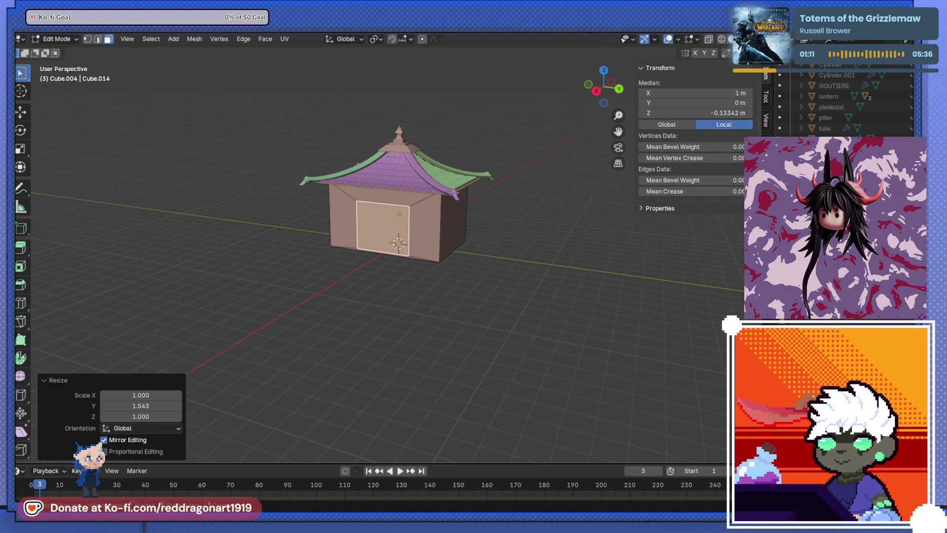
pyautogui.moveTo(458, 246)
pyautogui.mouseDown(button='middle')
pyautogui.moveTo(481, 249)
pyautogui.moveTo(509, 277)
pyautogui.moveTo(512, 257)
pyautogui.moveTo(504, 294)
pyautogui.mouseUp(button='middle')
# Deselect the door face, return to Object Mode and select the eaves tile row.
pyautogui.scroll(5, 508, 292)
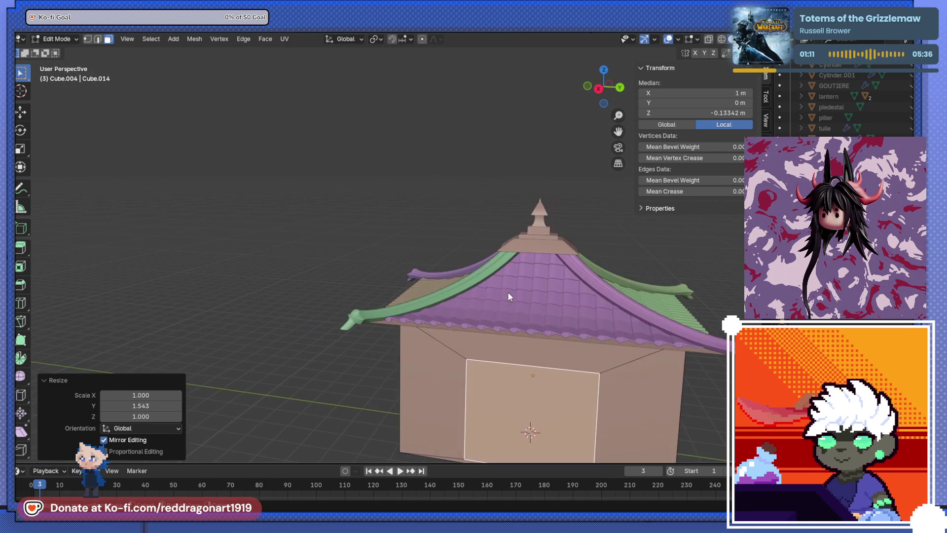
pyautogui.click(537, 279)
pyautogui.press('Tab')
pyautogui.click(552, 327)
pyautogui.moveTo(551, 327)
pyautogui.mouseDown(button='middle')
pyautogui.moveTo(539, 372)
pyautogui.moveTo(401, 362)
pyautogui.mouseUp(button='middle')
pyautogui.click(316, 293)
pyautogui.moveTo(331, 361)
pyautogui.mouseDown(button='middle')
pyautogui.moveTo(386, 281)
pyautogui.moveTo(446, 263)
pyautogui.mouseUp(button='middle')
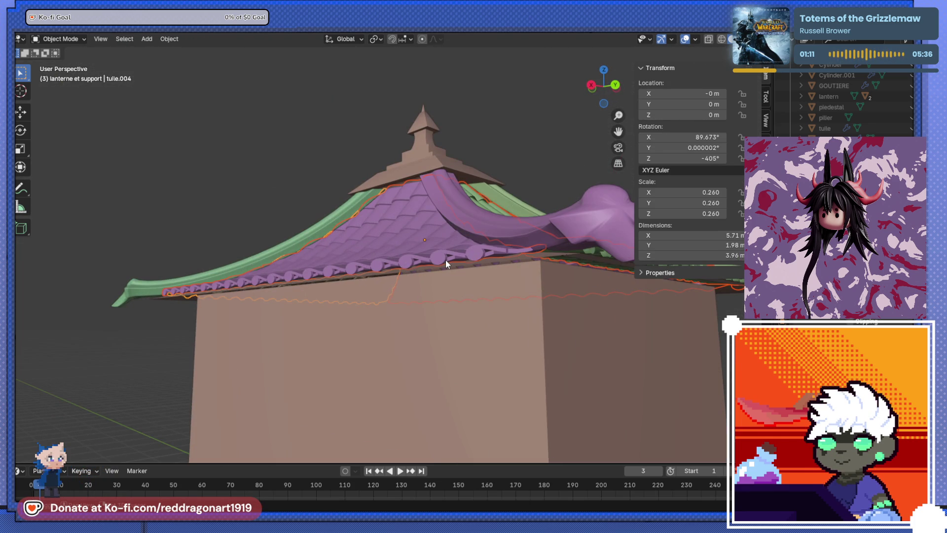
# Duplicate the tile row, drop the copy slightly in Z and shrink it slightly.
pyautogui.hotkey('shift', 'd')
pyautogui.press('z')
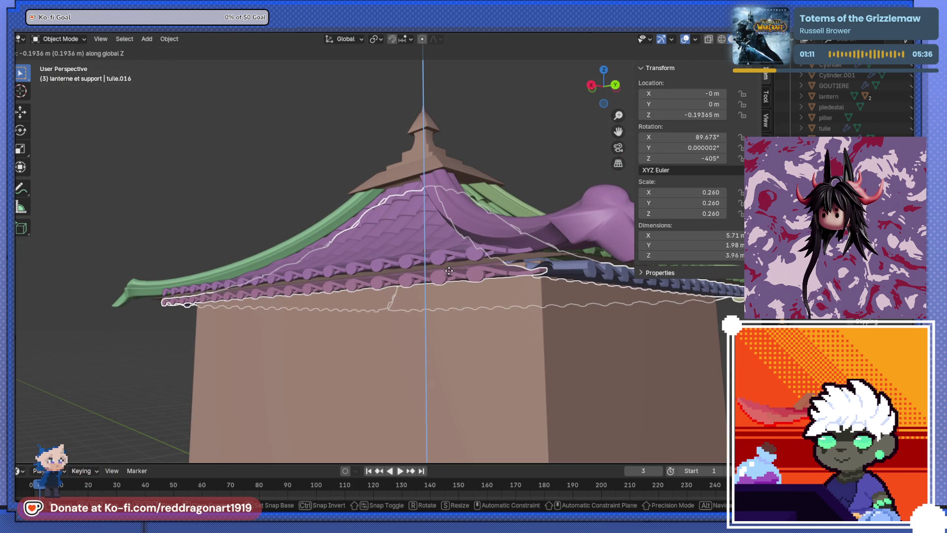
pyautogui.click(448, 271)
pyautogui.moveTo(449, 270)
pyautogui.mouseDown(button='middle')
pyautogui.moveTo(456, 284)
pyautogui.moveTo(442, 278)
pyautogui.moveTo(543, 294)
pyautogui.moveTo(557, 282)
pyautogui.moveTo(507, 256)
pyautogui.moveTo(500, 267)
pyautogui.mouseUp(button='middle')
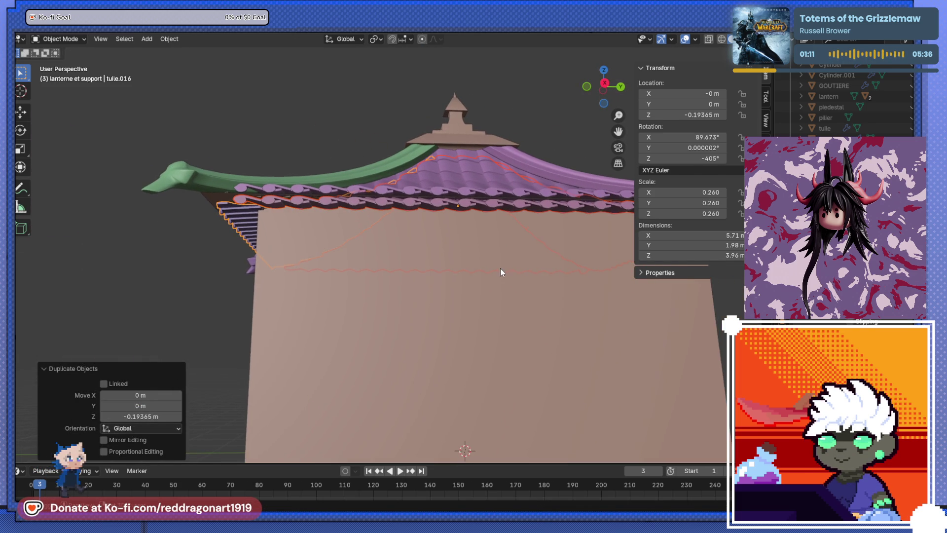
pyautogui.press('s')
pyautogui.click(560, 280)
pyautogui.moveTo(560, 280)
pyautogui.mouseDown(button='middle')
pyautogui.moveTo(463, 309)
pyautogui.moveTo(423, 295)
pyautogui.mouseUp(button='middle')
# Lower another tile row under the eaves along Z.
pyautogui.click(563, 317)
pyautogui.moveTo(564, 317)
pyautogui.mouseDown(button='middle')
pyautogui.moveTo(444, 302)
pyautogui.moveTo(505, 298)
pyautogui.moveTo(478, 319)
pyautogui.moveTo(513, 258)
pyautogui.mouseUp(button='middle')
pyautogui.click(563, 222)
pyautogui.press('g')
pyautogui.press('z')
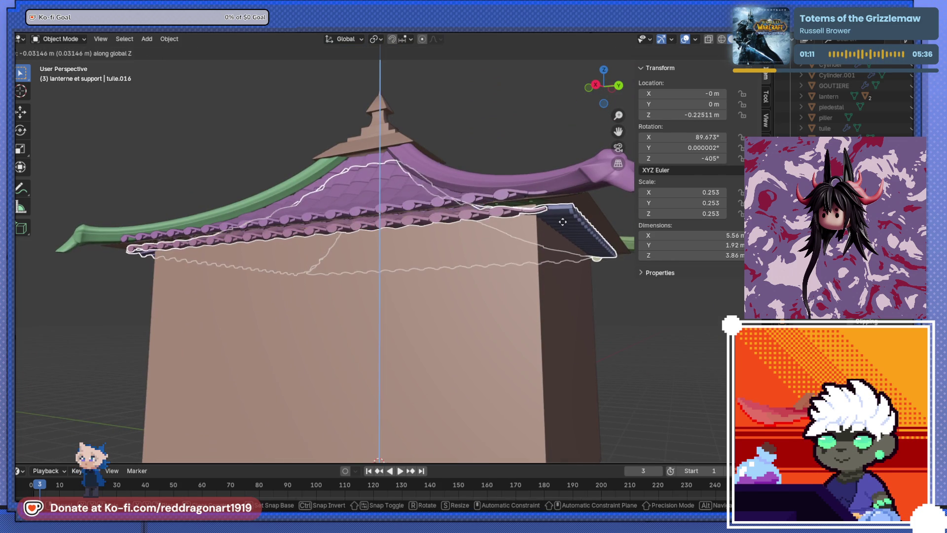
pyautogui.click(561, 223)
pyautogui.moveTo(562, 223)
pyautogui.mouseDown(button='middle')
pyautogui.moveTo(510, 217)
pyautogui.moveTo(507, 208)
pyautogui.moveTo(519, 242)
pyautogui.moveTo(622, 214)
pyautogui.moveTo(626, 200)
pyautogui.moveTo(527, 253)
pyautogui.moveTo(469, 243)
pyautogui.moveTo(505, 328)
pyautogui.moveTo(515, 207)
pyautogui.moveTo(492, 253)
pyautogui.moveTo(493, 236)
pyautogui.moveTo(480, 298)
pyautogui.moveTo(488, 280)
pyautogui.mouseUp(button='middle')
# Delete the four trial tile-row objects and select the green roof panel.
pyautogui.press('x')
pyautogui.click(527, 256)
pyautogui.click(488, 279)
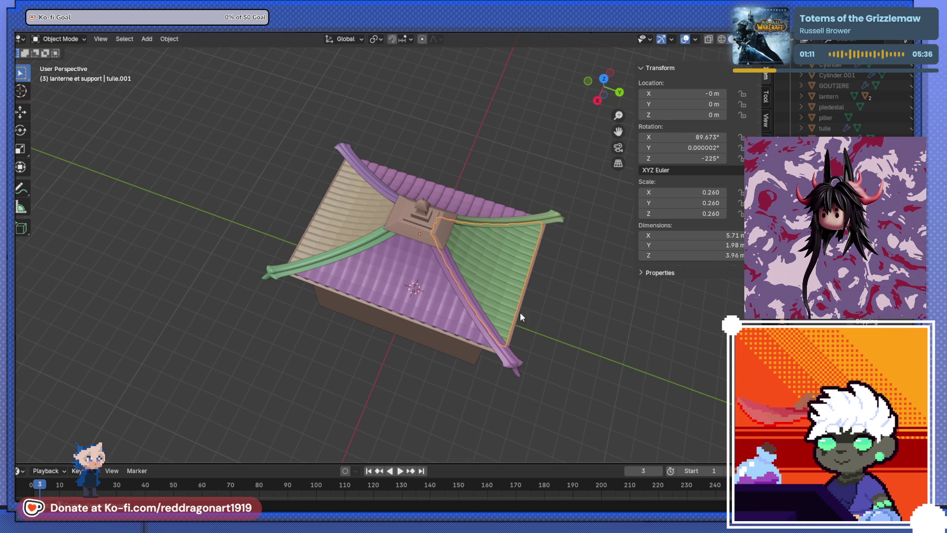
pyautogui.press('KP_3')
# Add a Bézier curve and move it along Y to beside the house.
pyautogui.hotkey('shift', 'a')
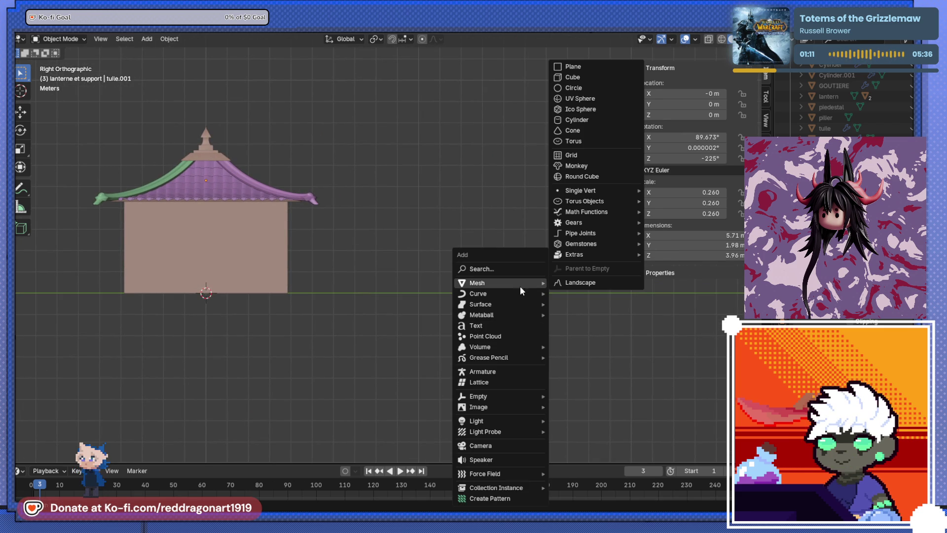
pyautogui.moveTo(518, 294)
pyautogui.click(584, 294)
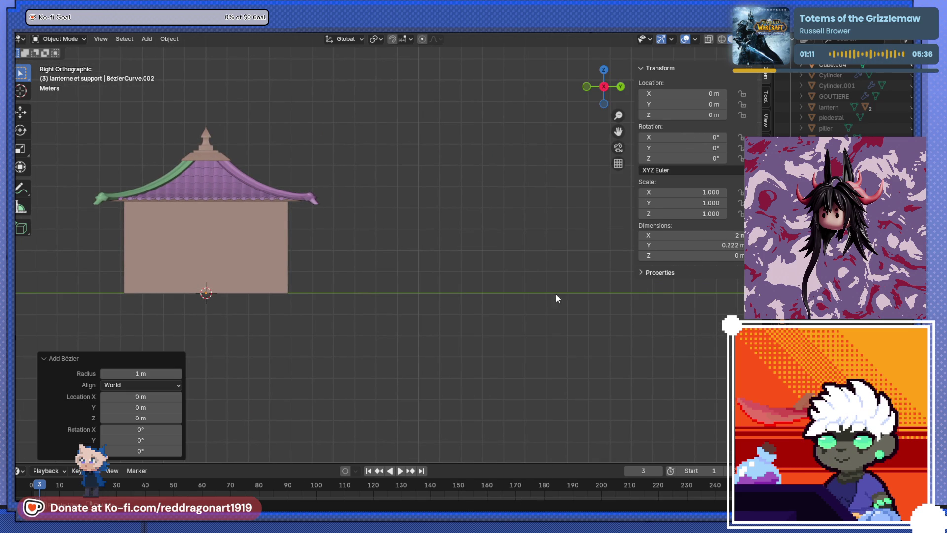
pyautogui.press('g')
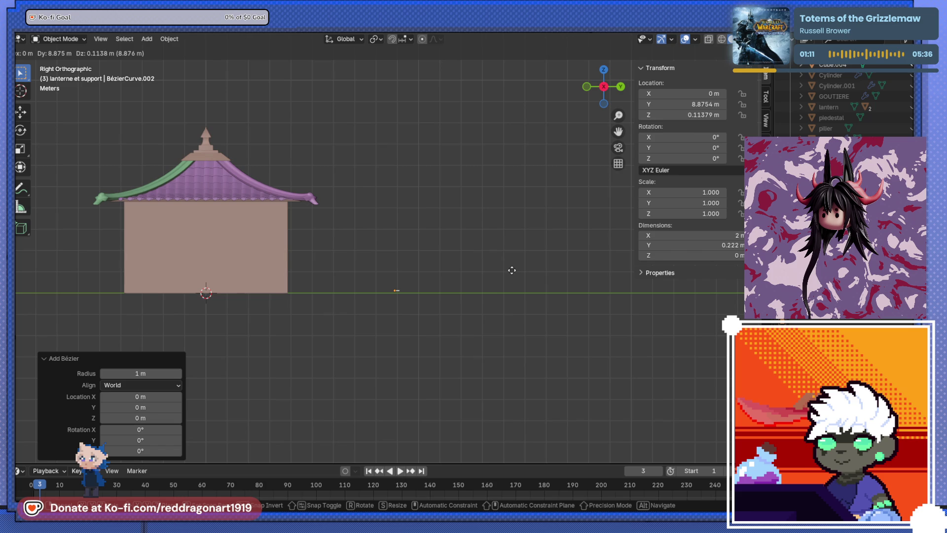
pyautogui.press('y')
pyautogui.click(531, 273)
pyautogui.moveTo(531, 273); pyautogui.dragTo(427, 372, button='middle')
# Rotate the curve 90° on Z and set its X rotation to 90 in the N panel.
pyautogui.press('r')
pyautogui.press('z')
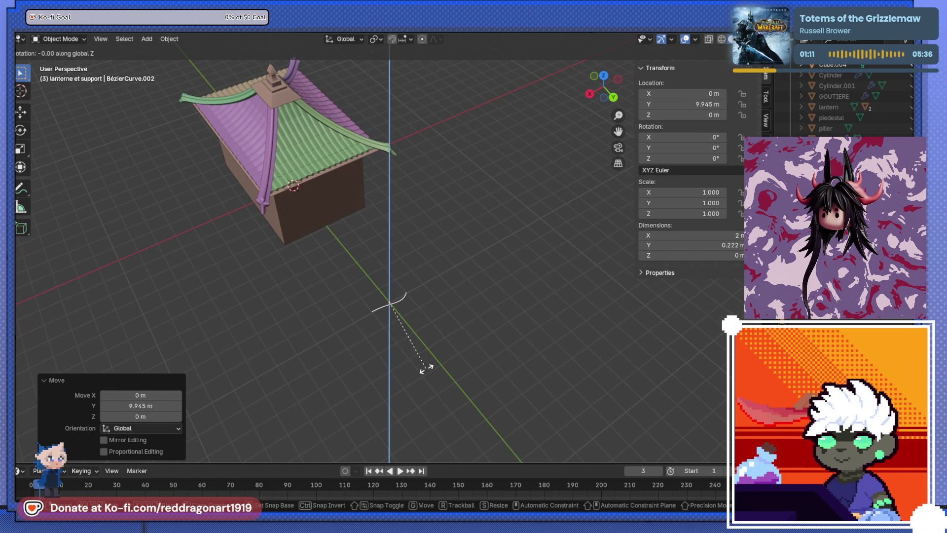
pyautogui.press('Return')
pyautogui.press('ctrl+KP_1')
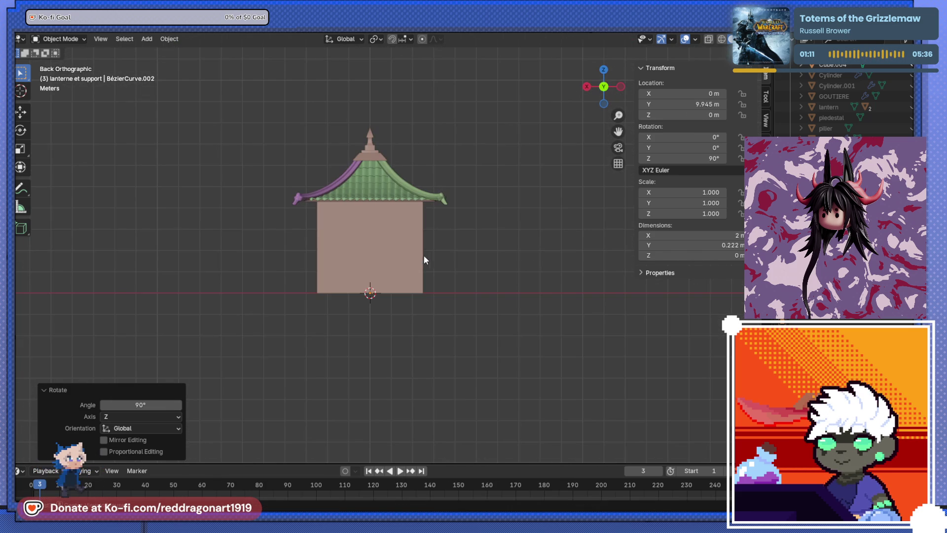
pyautogui.press('r')
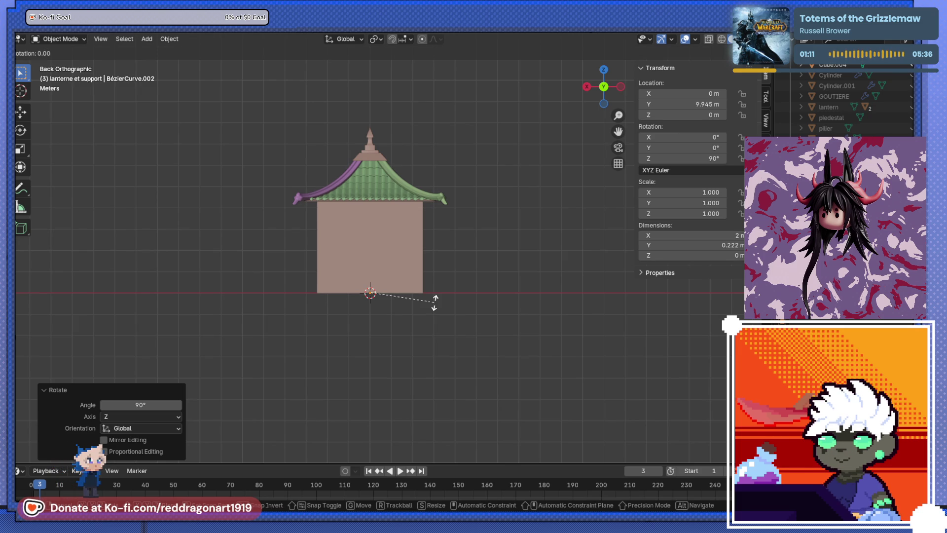
pyautogui.write('90')
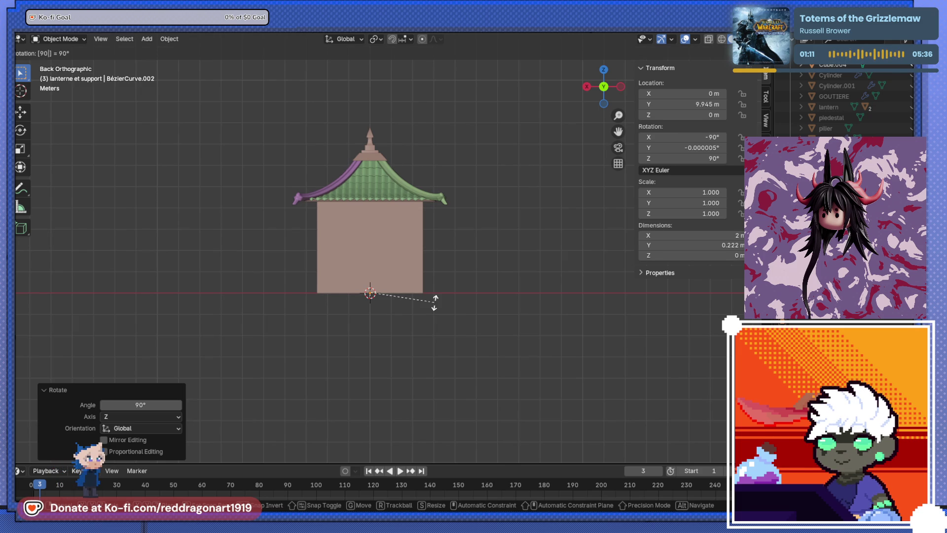
pyautogui.press('Escape')
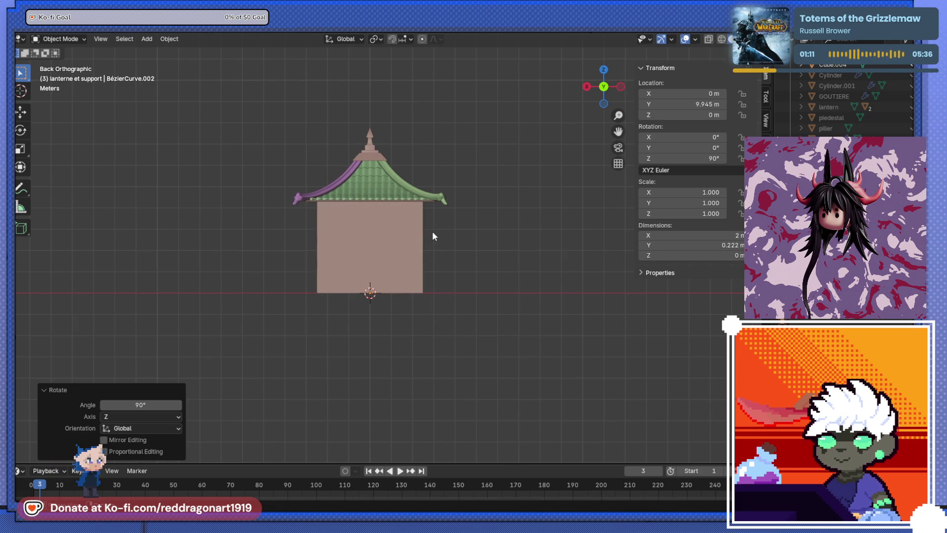
pyautogui.click(709, 138)
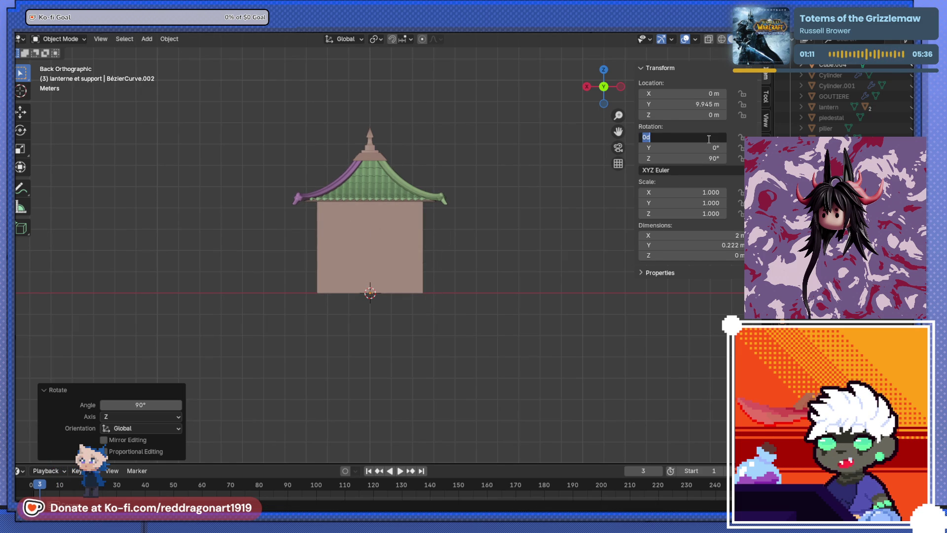
pyautogui.write('90')
pyautogui.press('Return')
# Mirror the curve half across the origin into a symmetric wave about 3.59 m wide.
pyautogui.moveTo(444, 276); pyautogui.dragTo(593, 308, button='middle')
pyautogui.scroll(5, 536, 320)
pyautogui.moveTo(535, 321)
pyautogui.mouseDown(button='middle')
pyautogui.moveTo(481, 197)
pyautogui.moveTo(487, 266)
pyautogui.moveTo(408, 253)
pyautogui.moveTo(514, 252)
pyautogui.moveTo(302, 259)
pyautogui.mouseUp(button='middle')
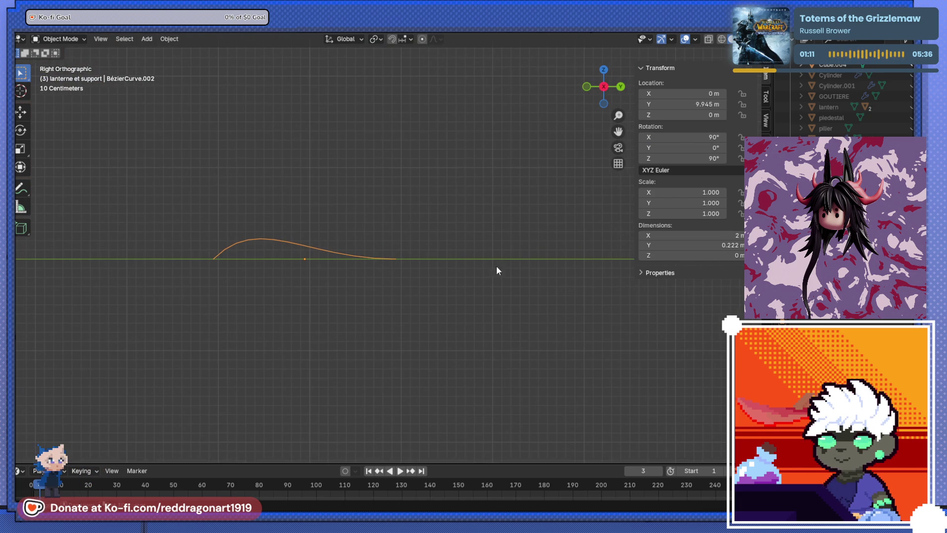
pyautogui.click(710, 259)
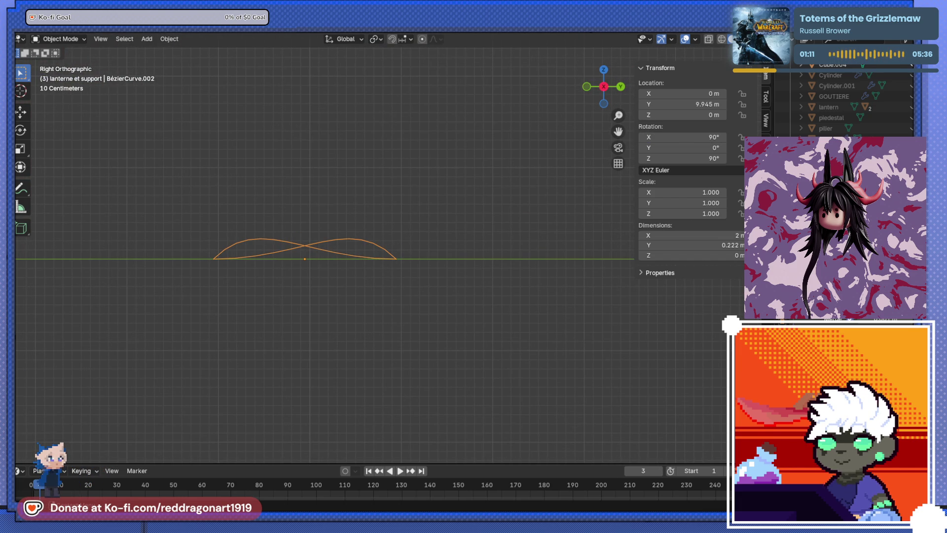
pyautogui.moveTo(355, 211)
pyautogui.mouseDown(button='middle')
pyautogui.moveTo(307, 317)
pyautogui.moveTo(296, 292)
pyautogui.moveTo(364, 264)
pyautogui.moveTo(441, 249)
pyautogui.mouseUp(button='middle')
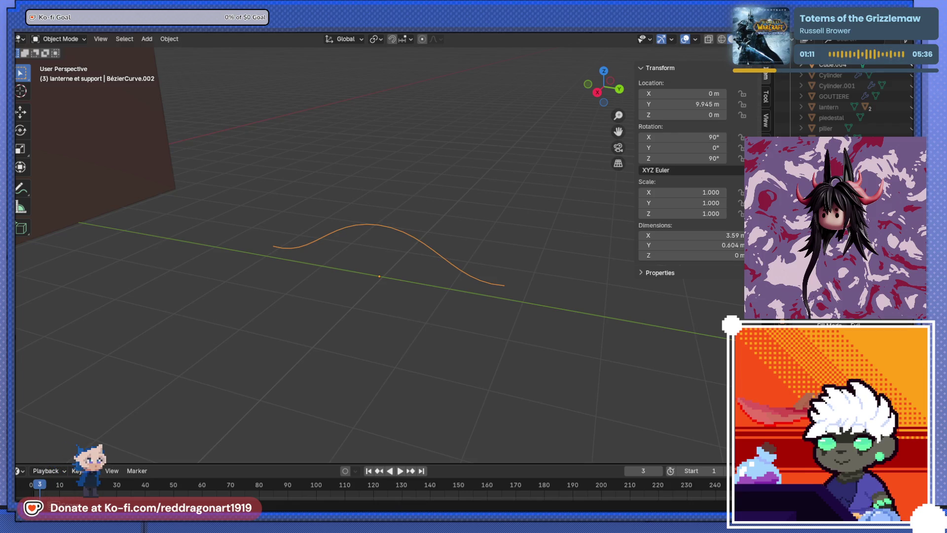
pyautogui.moveTo(444, 286)
pyautogui.mouseDown(button='middle')
pyautogui.moveTo(467, 269)
pyautogui.moveTo(450, 298)
pyautogui.moveTo(424, 253)
pyautogui.mouseUp(button='middle')
# Convert the wave curve into a mesh.
pyautogui.press('Tab')
pyautogui.press('Tab')
pyautogui.rightClick(421, 239)
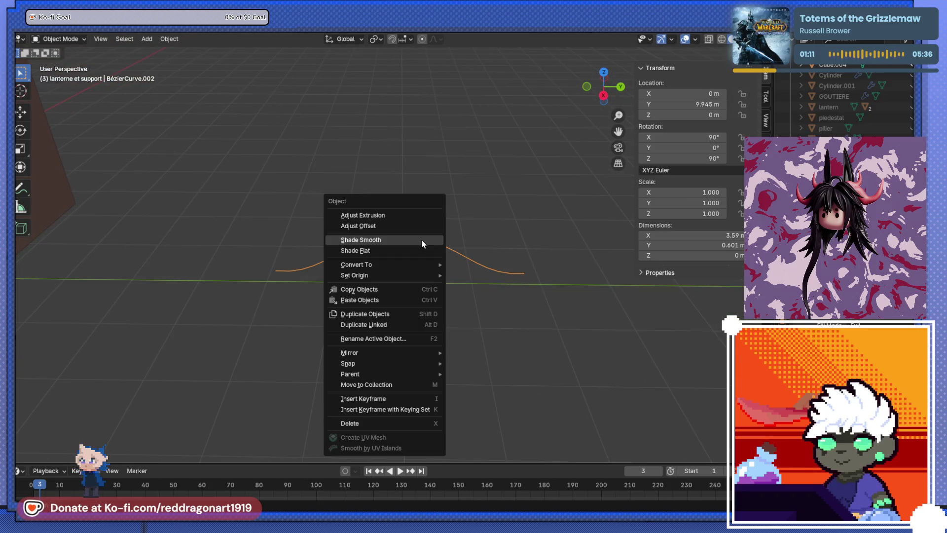
pyautogui.moveTo(400, 264)
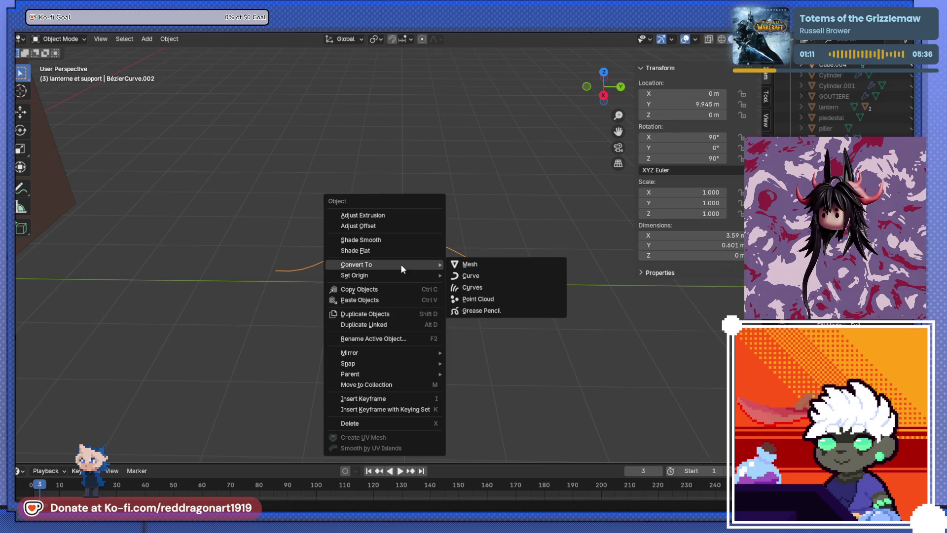
pyautogui.click(461, 264)
pyautogui.scroll(6, 438, 259)
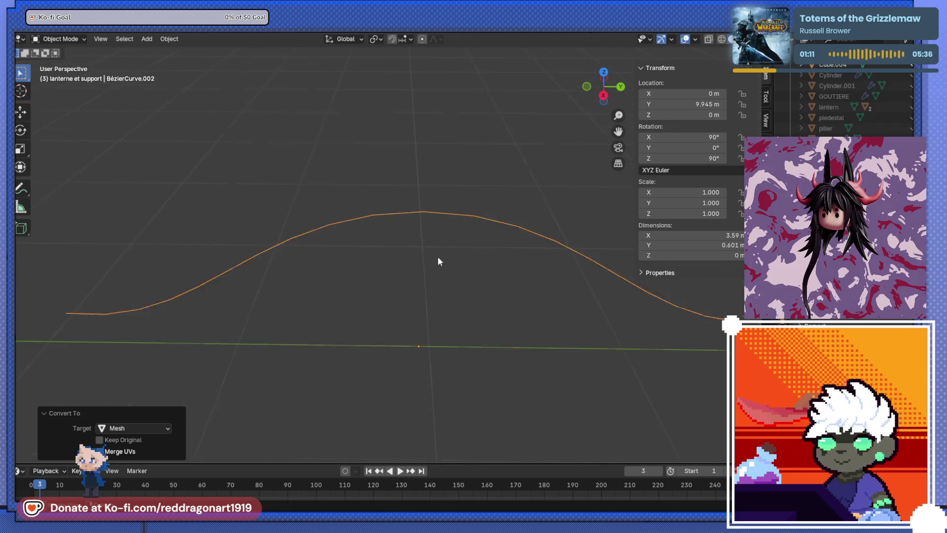
pyautogui.scroll(-5, 433, 276)
pyautogui.press('Tab')
pyautogui.press('Tab')
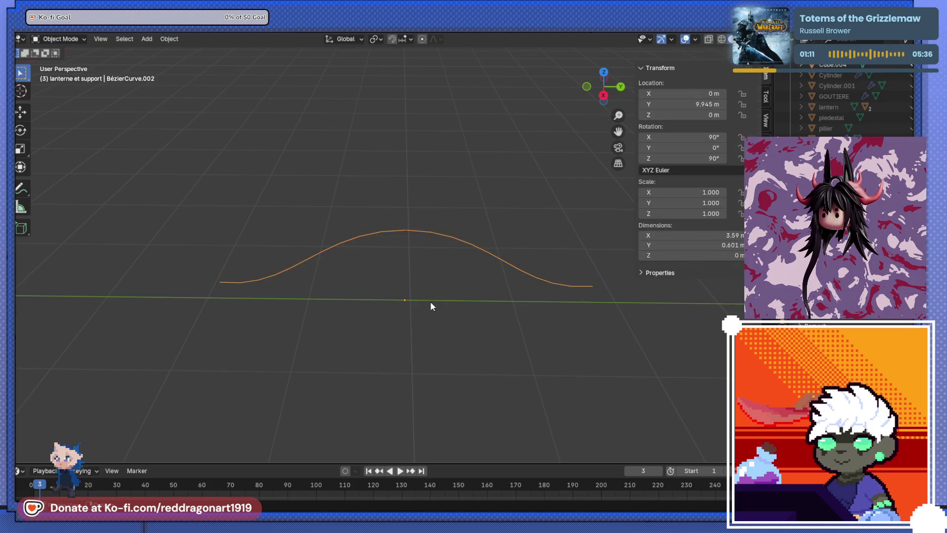
pyautogui.press('Tab')
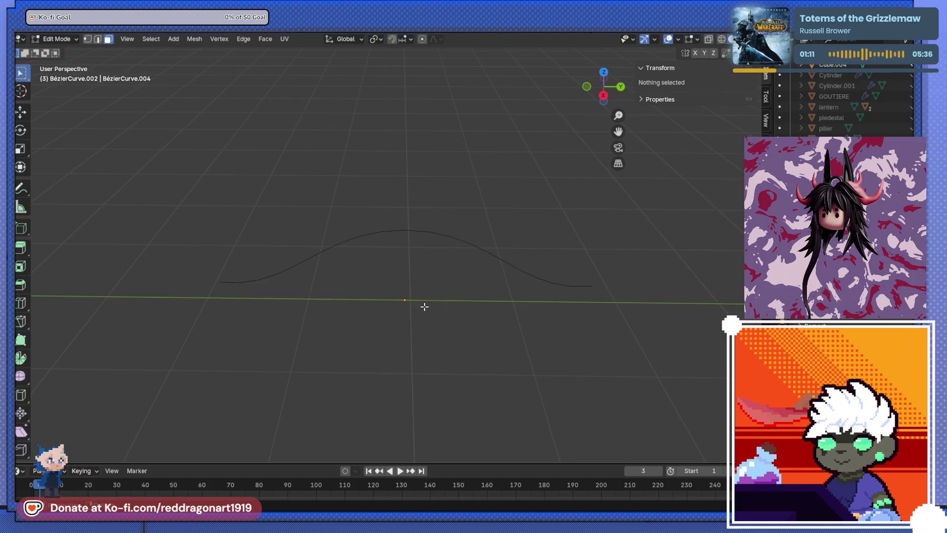
# Extrude all vertices about 4.04 m along X into a strip.
pyautogui.moveTo(256, 207); pyautogui.dragTo(338, 350, button='middle')
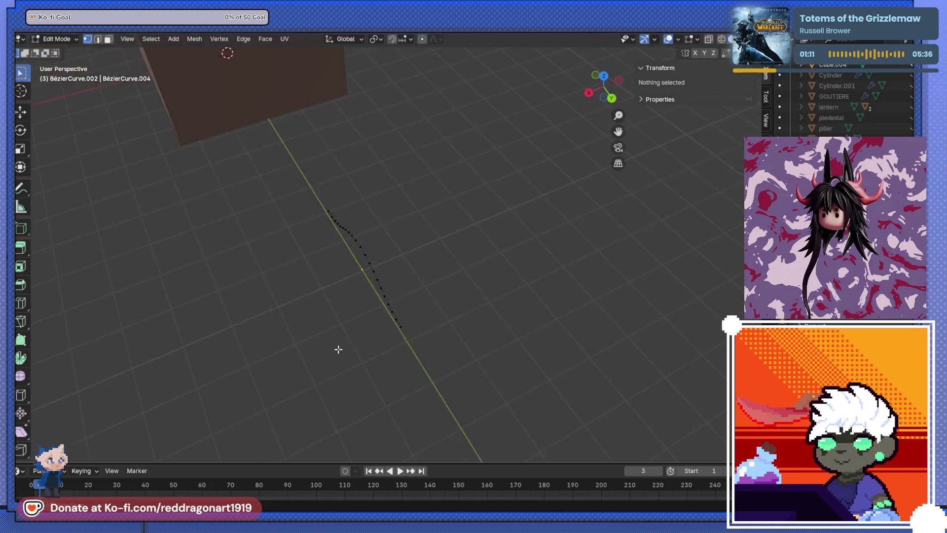
pyautogui.press('a')
pyautogui.moveTo(378, 290); pyautogui.dragTo(359, 350, button='middle')
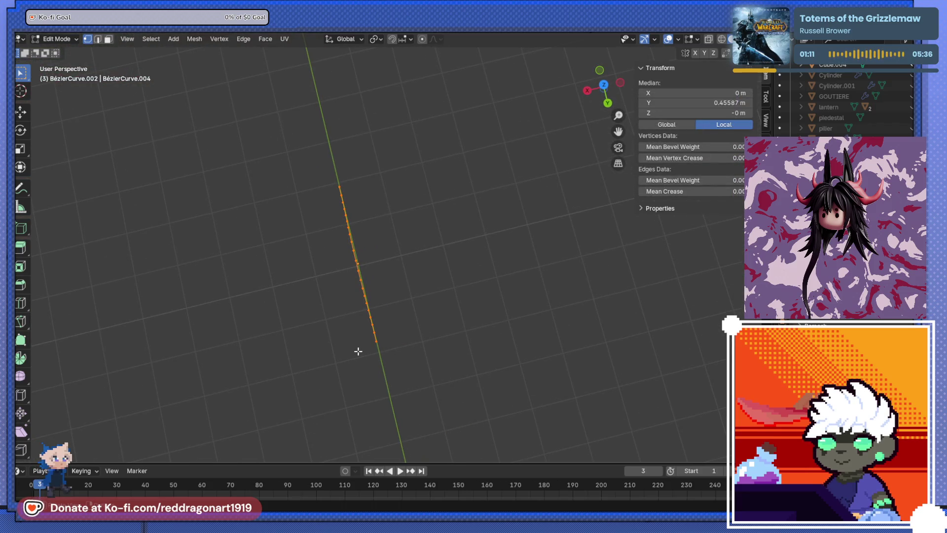
pyautogui.press('e')
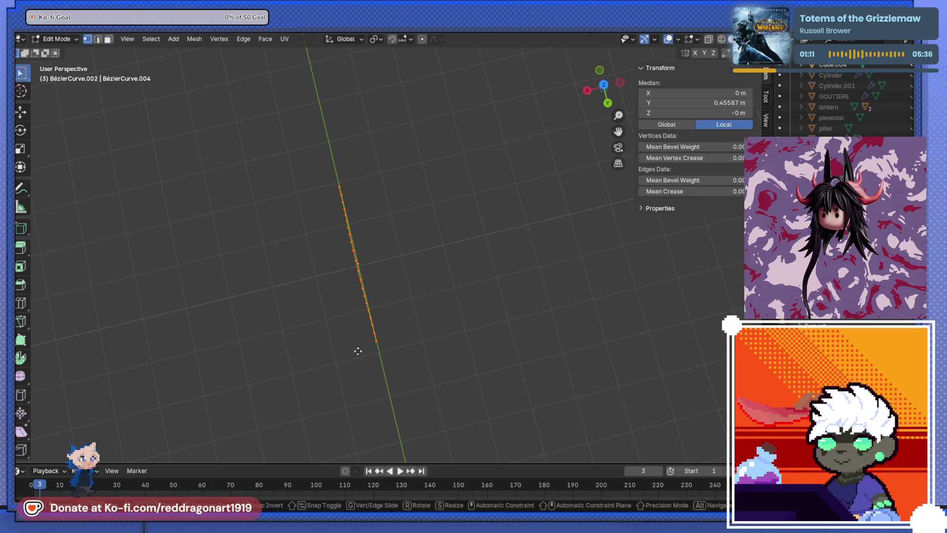
pyautogui.press('x')
pyautogui.click(543, 324)
pyautogui.moveTo(503, 332)
pyautogui.mouseDown(button='middle')
pyautogui.moveTo(469, 226)
pyautogui.moveTo(432, 247)
pyautogui.moveTo(461, 238)
pyautogui.mouseUp(button='middle')
# Thicken the whole strip by extruding it along Z, then return to Object Mode.
pyautogui.press('a')
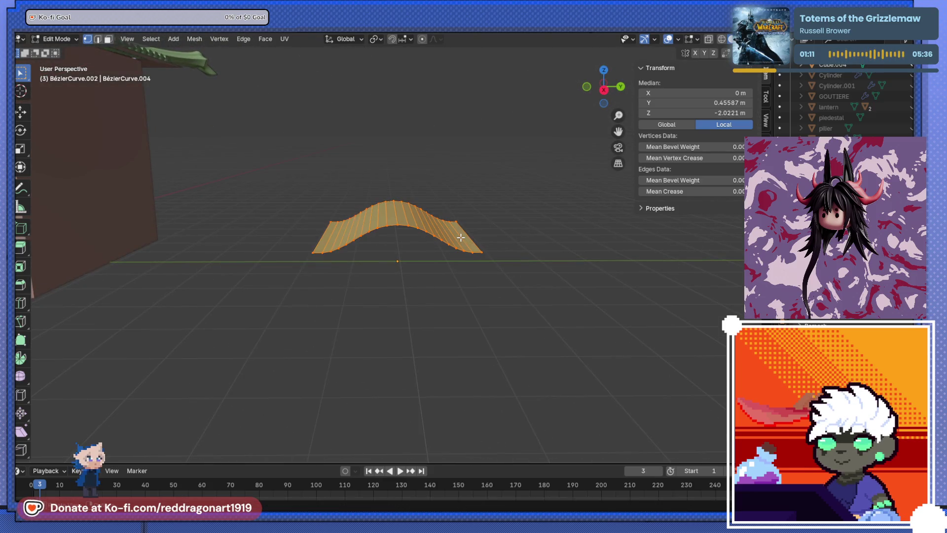
pyautogui.press('e')
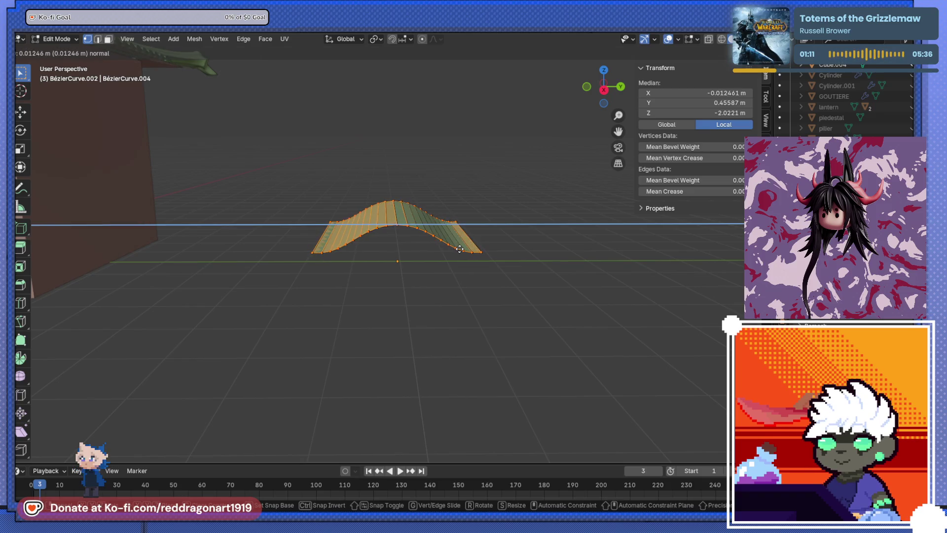
pyautogui.press('z')
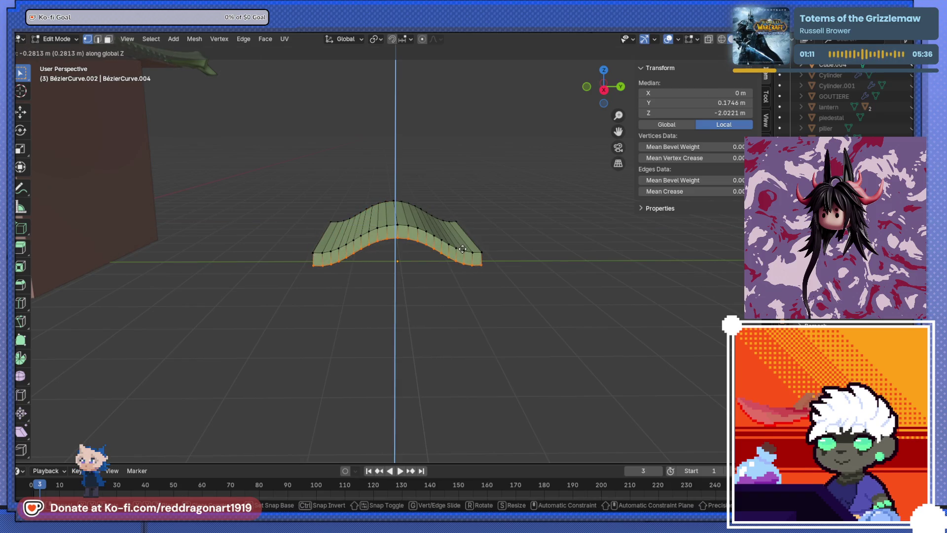
pyautogui.click(460, 249)
pyautogui.scroll(-5, 460, 249)
pyautogui.moveTo(460, 249)
pyautogui.mouseDown(button='middle')
pyautogui.moveTo(376, 286)
pyautogui.moveTo(419, 273)
pyautogui.mouseUp(button='middle')
pyautogui.press('Tab')
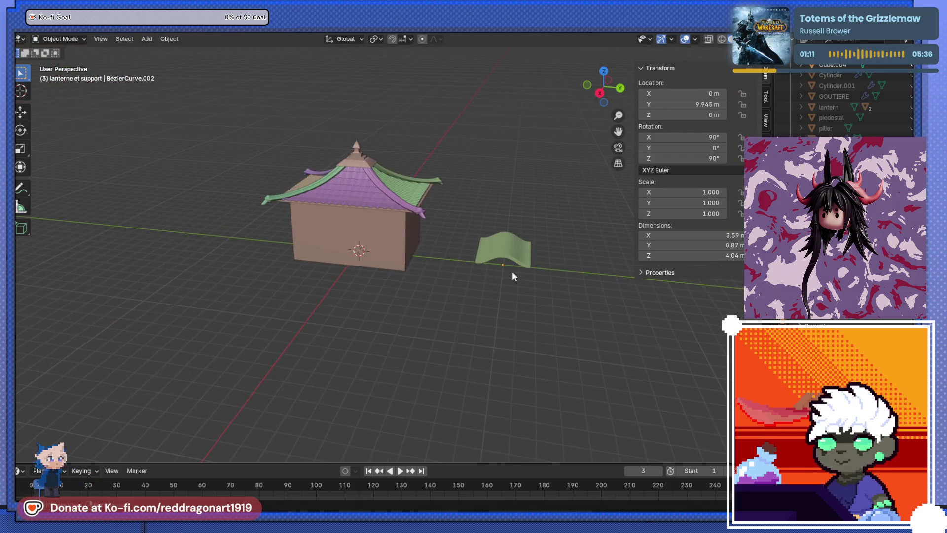
# Move the strip onto the roof from the back and side views.
pyautogui.press('ctrl+KP_1')
pyautogui.press('g')
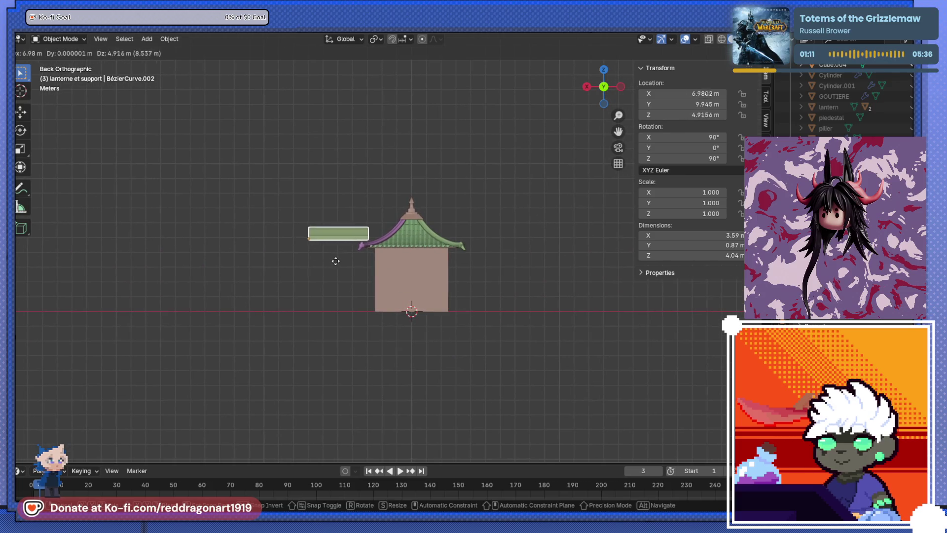
pyautogui.click(306, 272)
pyautogui.press('KP_3')
pyautogui.press('g')
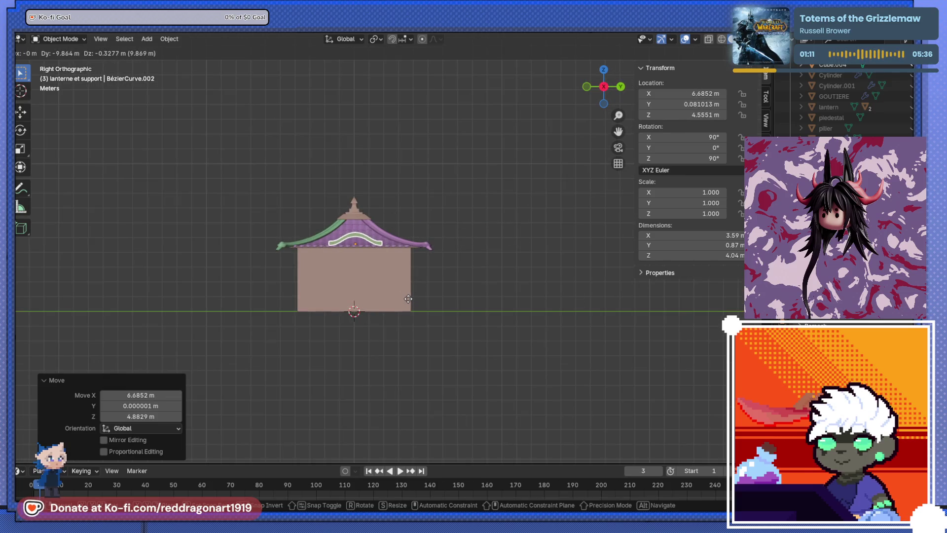
pyautogui.click(408, 299)
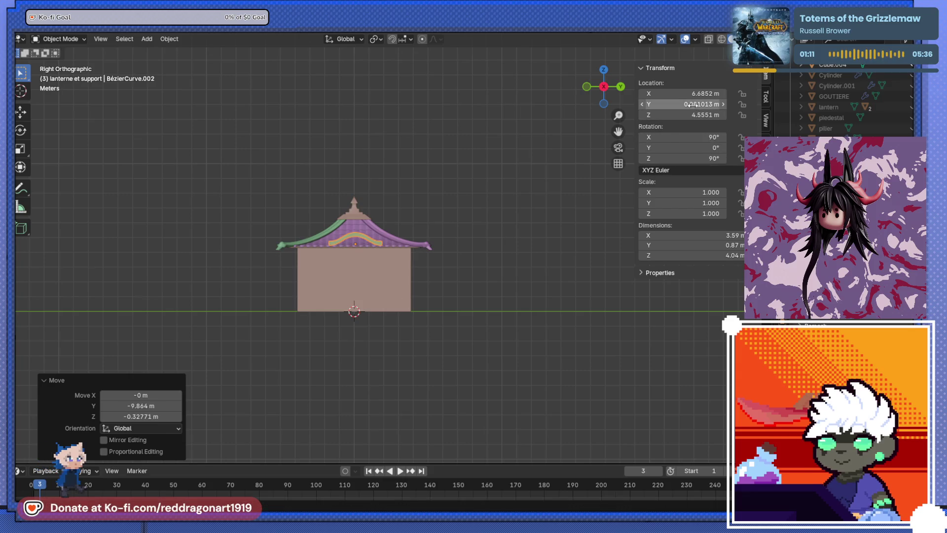
# Set the strip's Location Y to 0 m and raise it along Z to 5.091 m.
pyautogui.moveTo(685, 93)
pyautogui.mouseDown()
pyautogui.moveTo(713, 93)
pyautogui.moveTo(695, 115)
pyautogui.mouseUp()
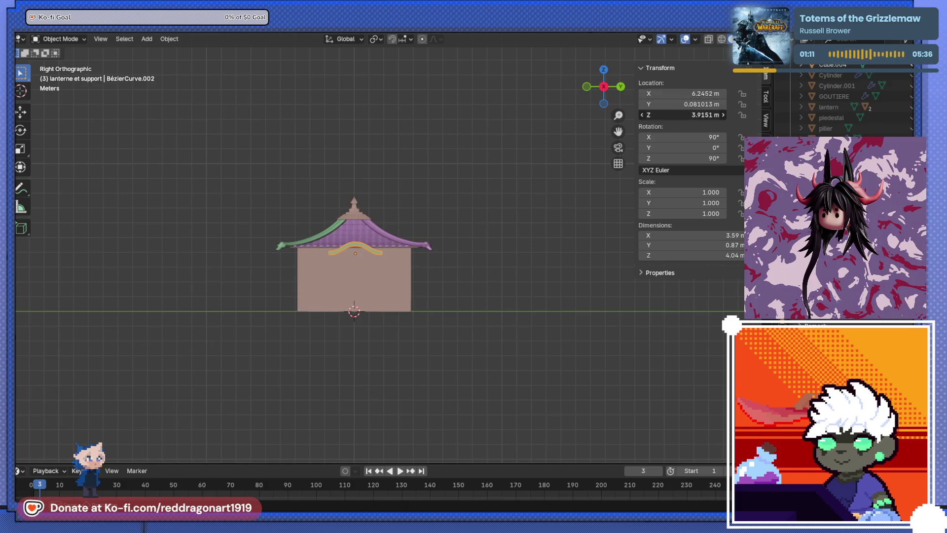
pyautogui.click(706, 104)
pyautogui.write('0')
pyautogui.press('Return')
pyautogui.moveTo(473, 207)
pyautogui.mouseDown(button='middle')
pyautogui.moveTo(428, 212)
pyautogui.moveTo(377, 262)
pyautogui.moveTo(446, 273)
pyautogui.mouseUp(button='middle')
pyautogui.scroll(5, 330, 259)
pyautogui.press('g')
pyautogui.press('z')
pyautogui.click(335, 225)
pyautogui.press('Tab')
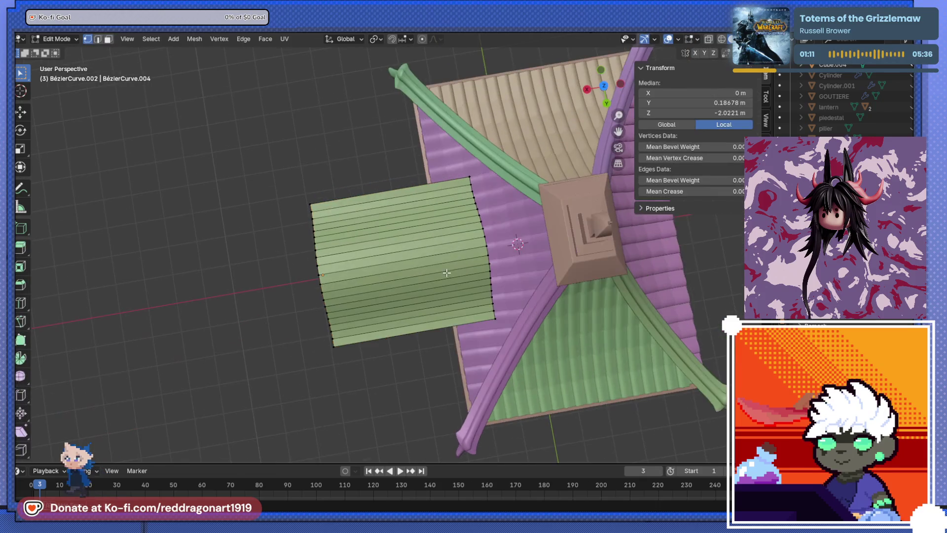
# In X-ray, select the strip's right-end vertices and move them to shorten the strip.
pyautogui.hotkey('alt', 'z')
pyautogui.moveTo(424, 143); pyautogui.dragTo(574, 347)
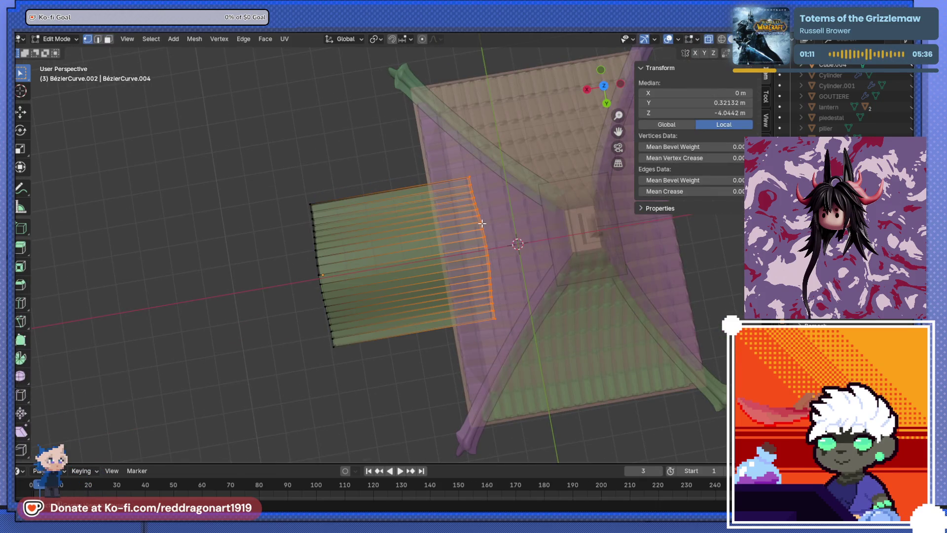
pyautogui.press('ctrl+KP_1')
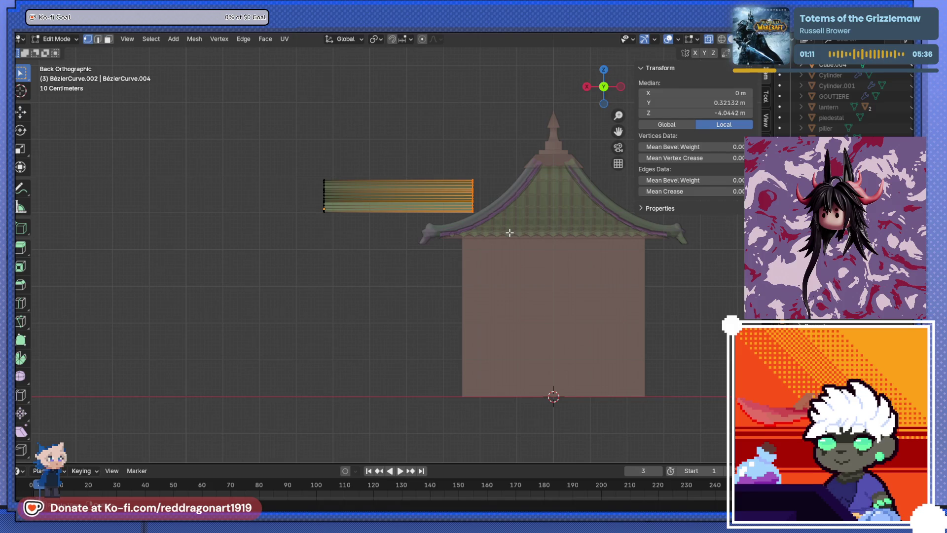
pyautogui.press('g')
pyautogui.click(470, 232)
pyautogui.moveTo(469, 232); pyautogui.dragTo(386, 327, button='middle')
pyautogui.press('Tab')
# Move the strip 2.16 m along X, then shift it downward.
pyautogui.hotkey('alt', 'z')
pyautogui.press('g')
pyautogui.press('x')
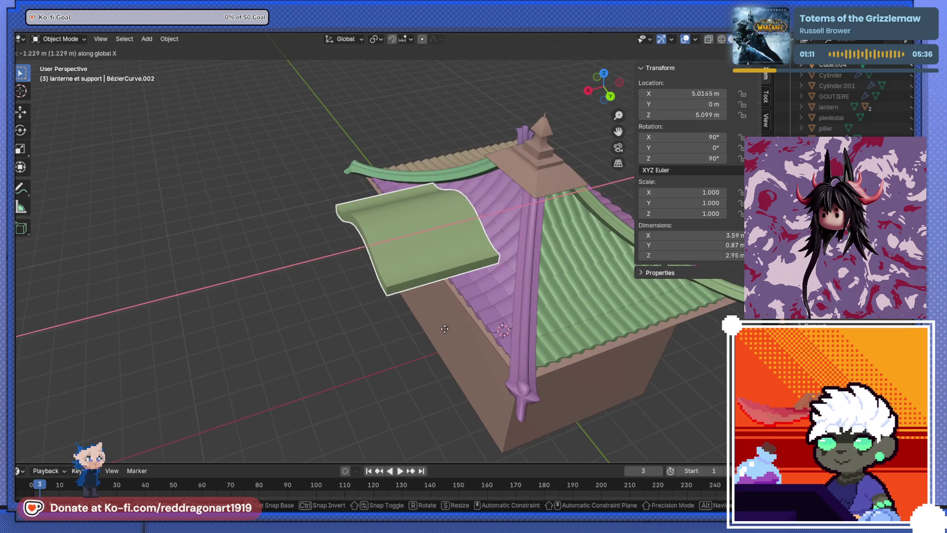
pyautogui.click(526, 297)
pyautogui.press('KP_3')
pyautogui.press('g')
pyautogui.press('z')
pyautogui.press('z')
pyautogui.press('z')
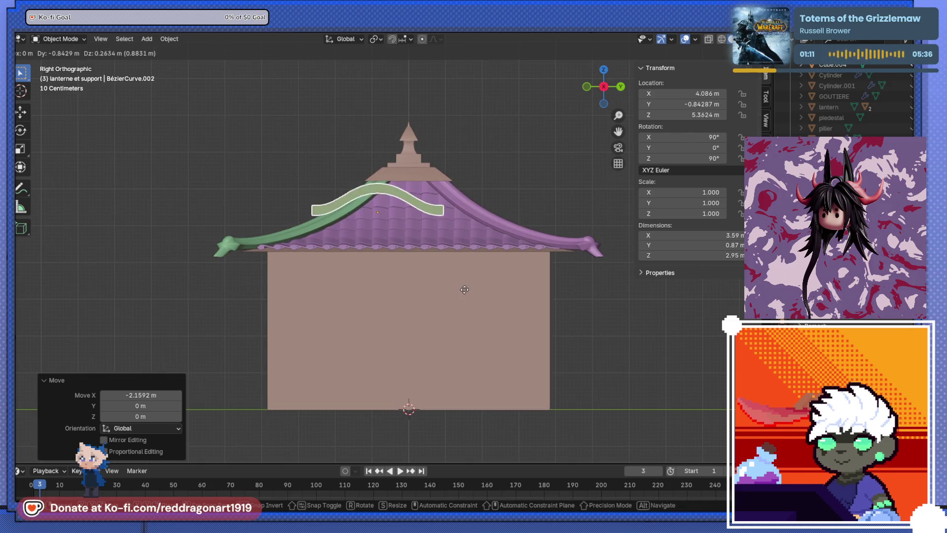
pyautogui.press('z')
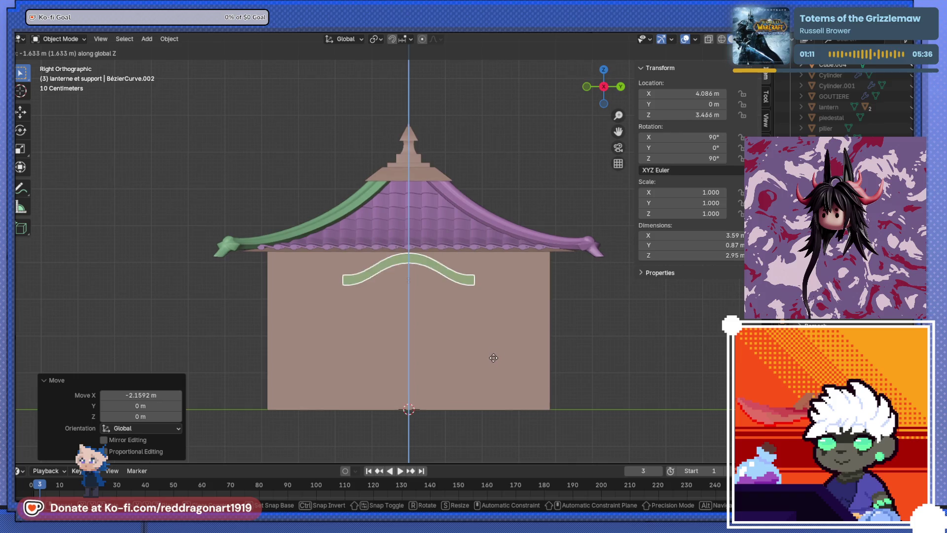
pyautogui.click(495, 328)
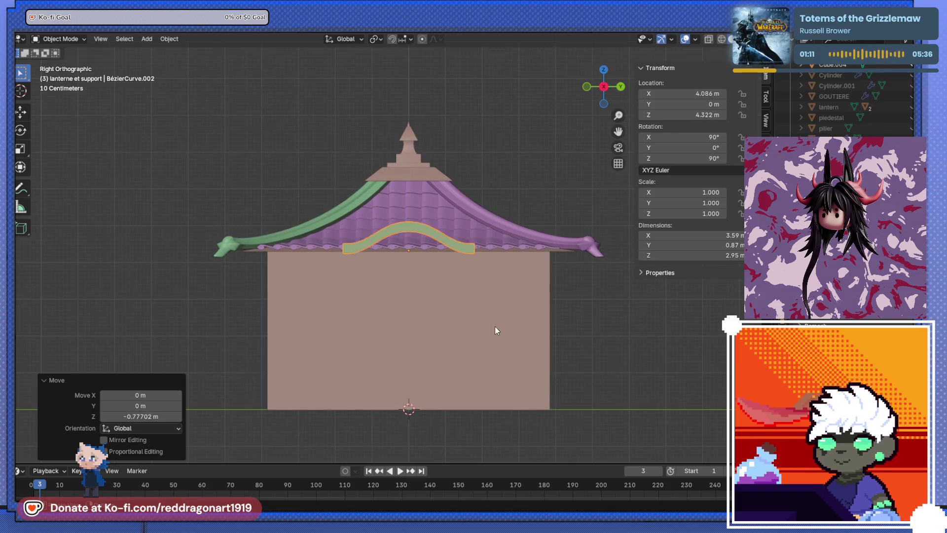
# Inspect the strip from behind the house with material-colour shading.
pyautogui.moveTo(495, 326); pyautogui.dragTo(351, 377, button='middle')
pyautogui.scroll(6, 403, 341)
pyautogui.scroll(-5, 345, 331)
pyautogui.moveTo(375, 296)
pyautogui.mouseDown(button='middle')
pyautogui.moveTo(464, 238)
pyautogui.moveTo(441, 286)
pyautogui.moveTo(403, 254)
pyautogui.moveTo(311, 459)
pyautogui.mouseUp(button='middle')
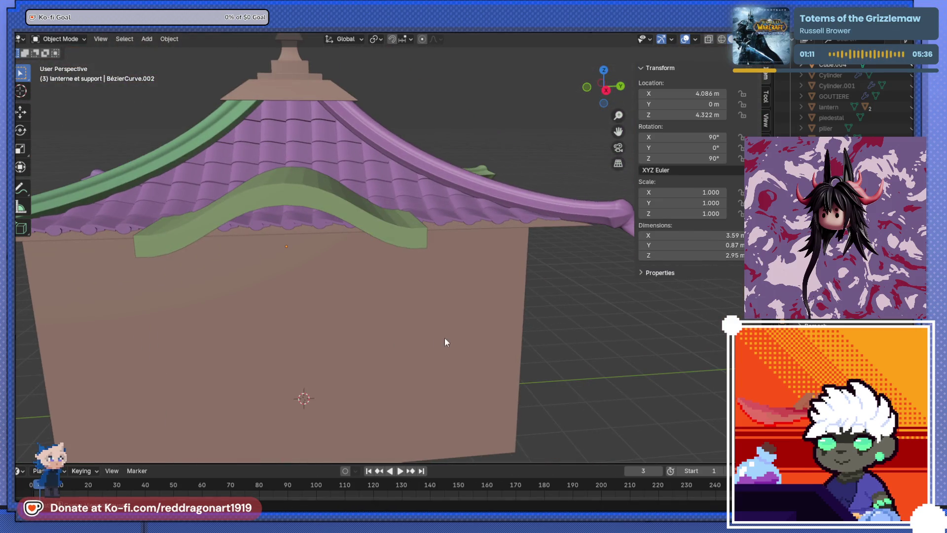
pyautogui.press('ctrl+KP_1')
pyautogui.keyDown('shift'); pyautogui.moveTo(383, 318); pyautogui.dragTo(450, 307, button='middle'); pyautogui.keyUp('shift')
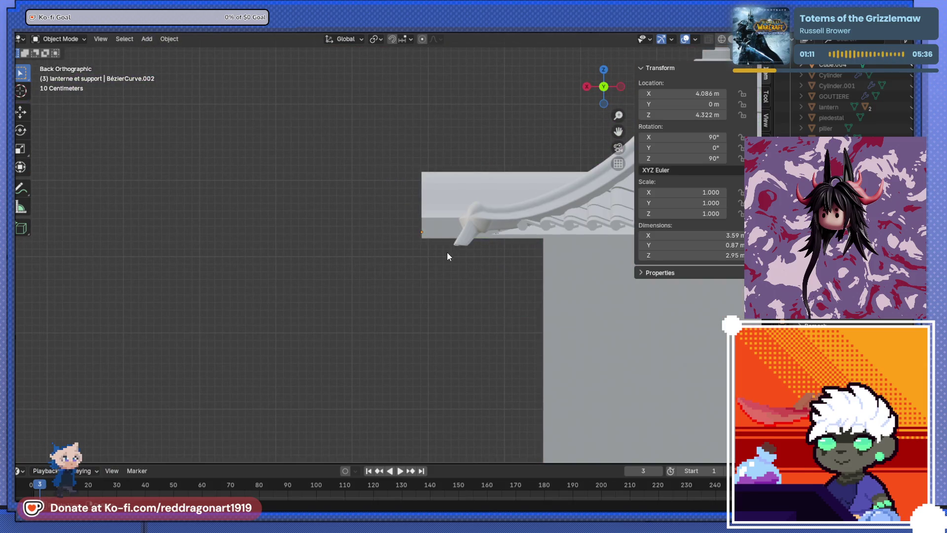
pyautogui.click(707, 42)
# Lower the strip to Z 3.6297 m and move it out to X 4.6767 m.
pyautogui.press('g')
pyautogui.press('z')
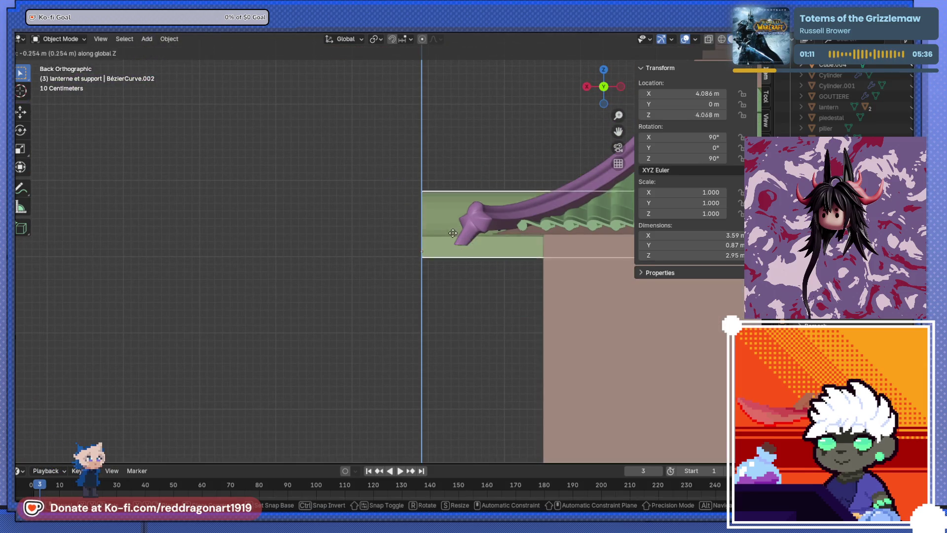
pyautogui.click(446, 249)
pyautogui.moveTo(447, 249)
pyautogui.mouseDown(button='middle')
pyautogui.moveTo(519, 301)
pyautogui.moveTo(533, 294)
pyautogui.moveTo(474, 292)
pyautogui.moveTo(436, 271)
pyautogui.moveTo(501, 269)
pyautogui.moveTo(460, 275)
pyautogui.moveTo(396, 360)
pyautogui.moveTo(452, 216)
pyautogui.moveTo(513, 214)
pyautogui.moveTo(473, 313)
pyautogui.moveTo(537, 304)
pyautogui.mouseUp(button='middle')
pyautogui.press('g')
pyautogui.press('x')
pyautogui.click(454, 281)
pyautogui.moveTo(456, 312)
pyautogui.mouseDown(button='middle')
pyautogui.moveTo(565, 292)
pyautogui.moveTo(562, 283)
pyautogui.mouseUp(button='middle')
# In Edit Mode, select the strip's two end vertices with Y-axis mirroring enabled.
pyautogui.press('Tab')
pyautogui.click(566, 287)
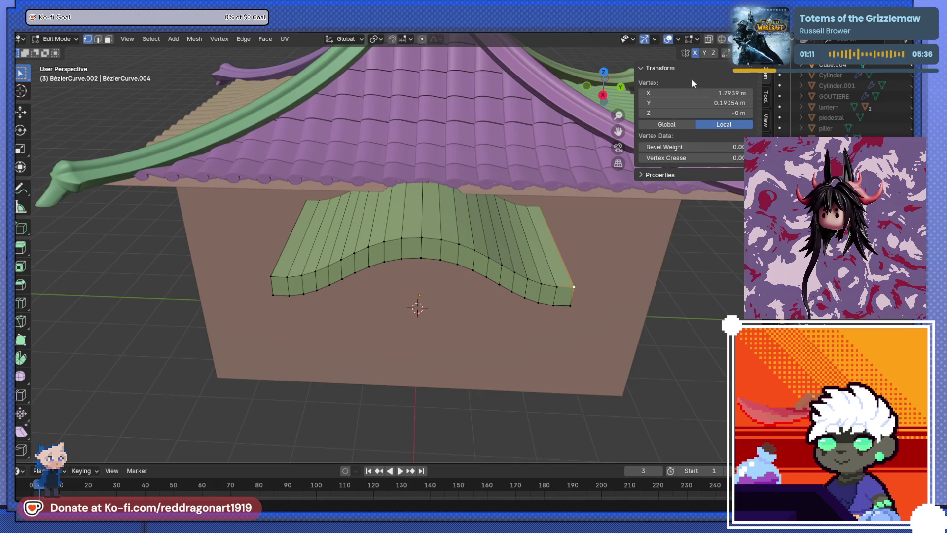
pyautogui.click(705, 52)
pyautogui.press('g')
pyautogui.press('Escape')
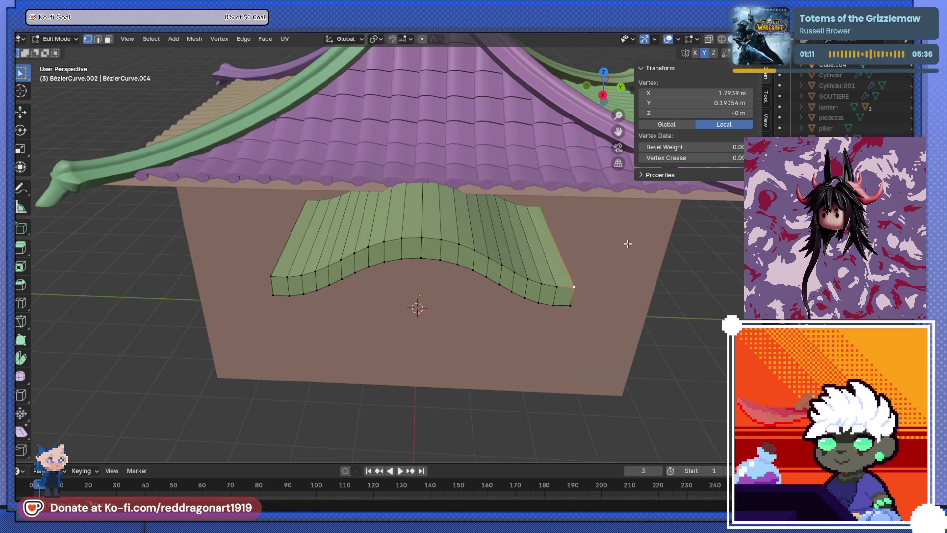
pyautogui.keyDown('shift'); pyautogui.click(271, 276); pyautogui.keyUp('shift')
pyautogui.press('s')
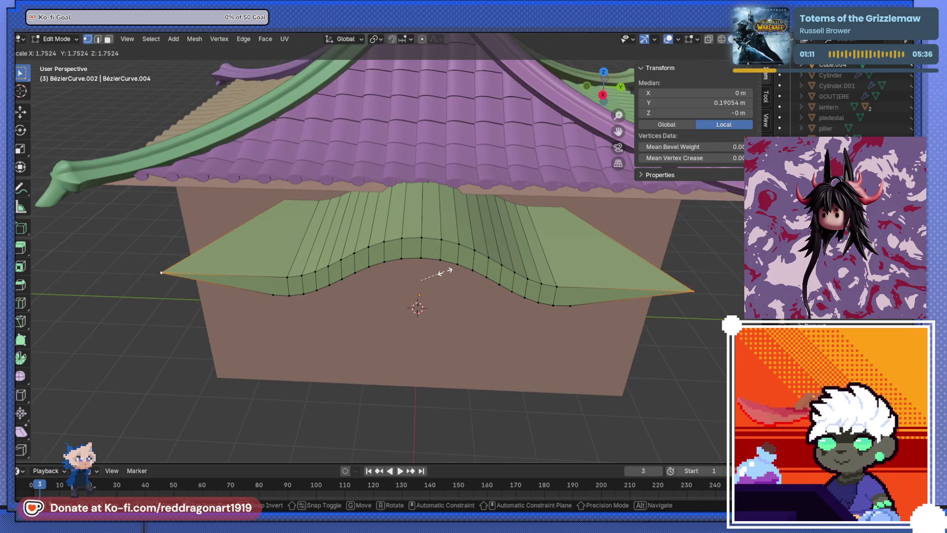
pyautogui.press('Escape')
# With X-ray on, add the top corner vertices and scale the outer vertices by 1.253.
pyautogui.hotkey('alt', 'z')
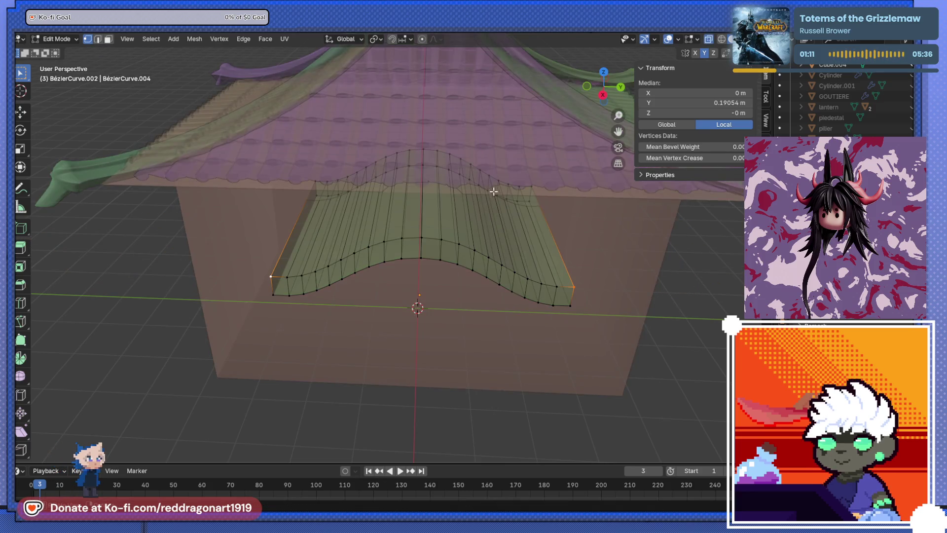
pyautogui.keyDown('shift'); pyautogui.click(532, 186); pyautogui.keyUp('shift')
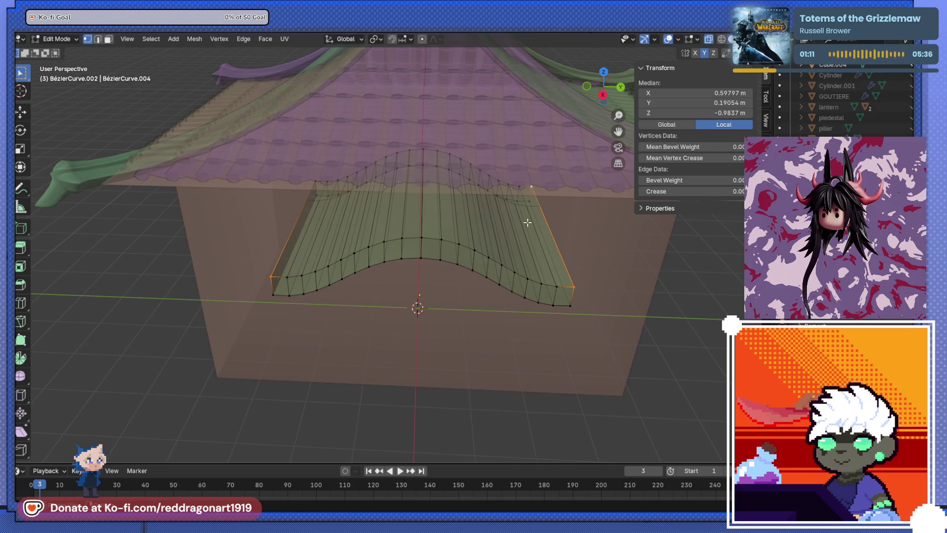
pyautogui.keyDown('shift'); pyautogui.click(333, 187); pyautogui.keyUp('shift')
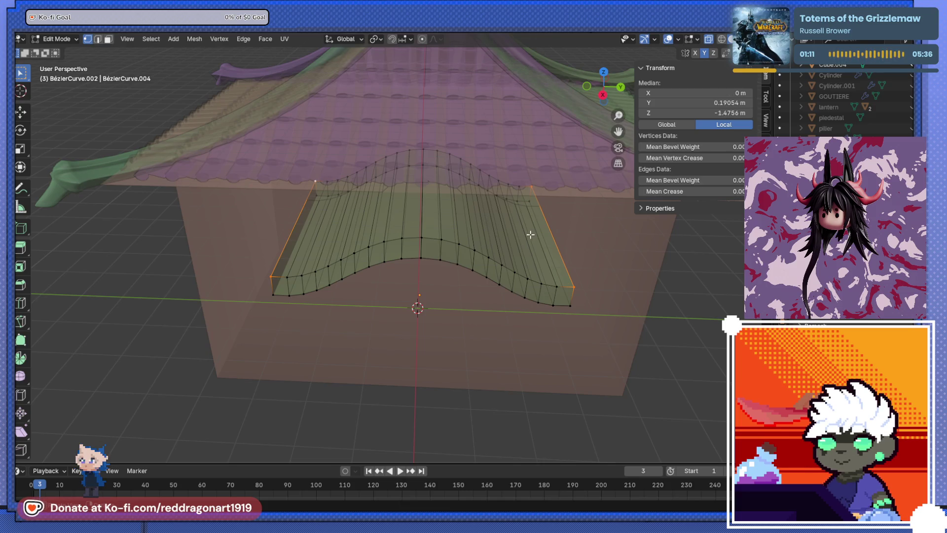
pyautogui.press('s')
pyautogui.click(555, 250)
# Raise the outer vertices about 0.196 m along Z.
pyautogui.moveTo(555, 250)
pyautogui.mouseDown(button='middle')
pyautogui.moveTo(505, 258)
pyautogui.moveTo(376, 368)
pyautogui.mouseUp(button='middle')
pyautogui.press('g')
pyautogui.press('z')
pyautogui.click(508, 253)
# Shift the outer vertices in top view, leave Edit Mode, then undo the flare.
pyautogui.press('KP_7')
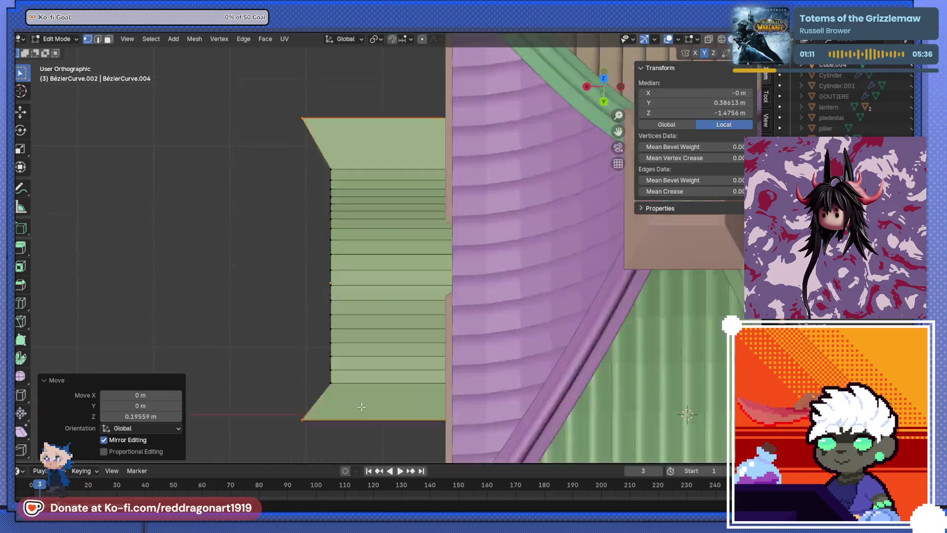
pyautogui.press('g')
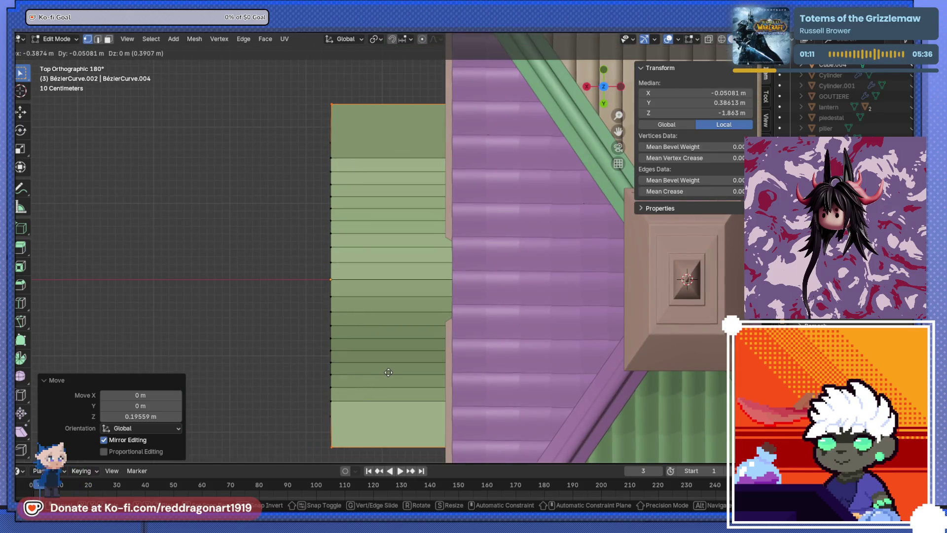
pyautogui.click(389, 372)
pyautogui.moveTo(390, 372)
pyautogui.mouseDown(button='middle')
pyautogui.moveTo(484, 275)
pyautogui.moveTo(485, 258)
pyautogui.moveTo(437, 302)
pyautogui.moveTo(361, 347)
pyautogui.moveTo(464, 291)
pyautogui.moveTo(440, 348)
pyautogui.moveTo(380, 345)
pyautogui.mouseUp(button='middle')
pyautogui.press('Tab')
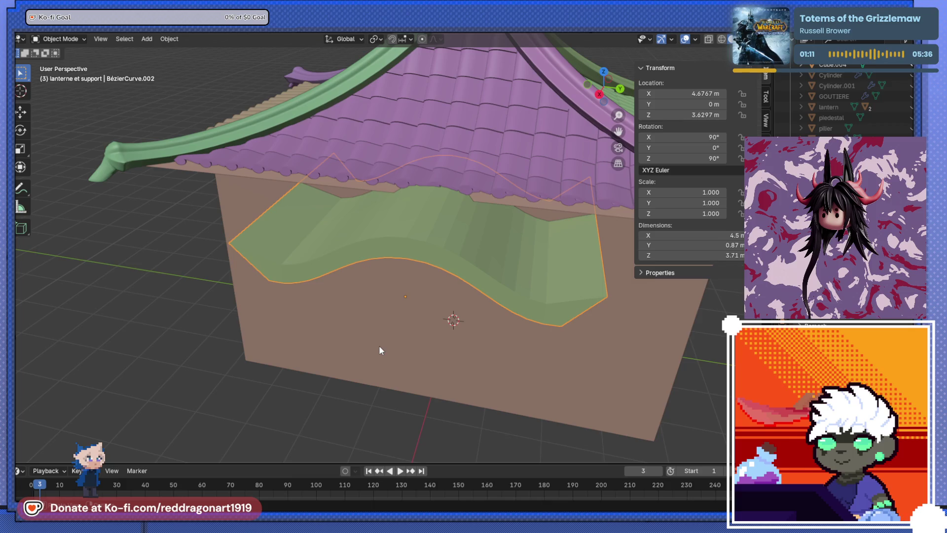
pyautogui.hotkey('ctrl', 'z')
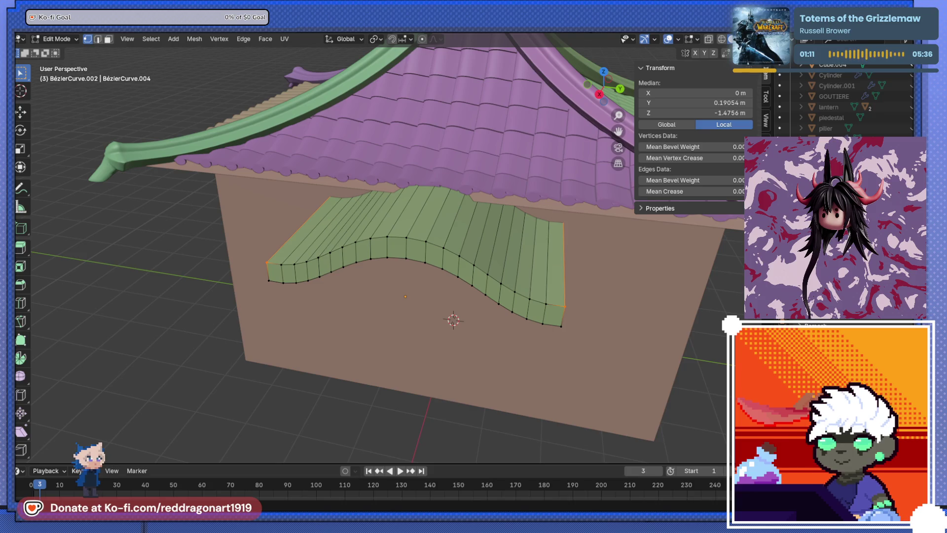
# Orbit out over the whole roof and return the 3.59 m strip to Object Mode.
pyautogui.moveTo(453, 315)
pyautogui.mouseDown(button='middle')
pyautogui.moveTo(433, 299)
pyautogui.moveTo(538, 211)
pyautogui.moveTo(551, 296)
pyautogui.moveTo(450, 336)
pyautogui.mouseUp(button='middle')
pyautogui.press('Tab')
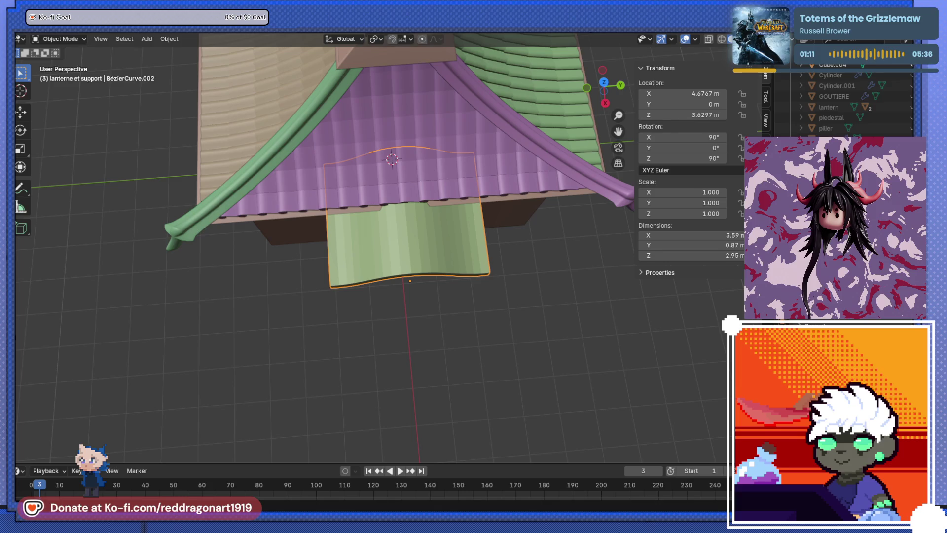
# Inspect the house in a side orthographic view and select the roof tiles tuile.003.
pyautogui.scroll(-5, 419, 222)
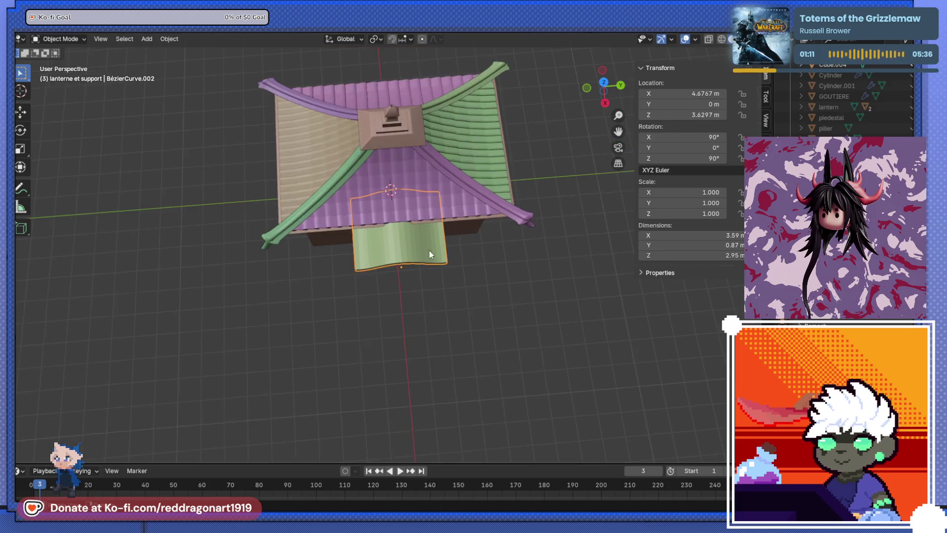
pyautogui.moveTo(419, 222); pyautogui.dragTo(422, 161, button='middle')
pyautogui.scroll(3, 434, 197)
pyautogui.moveTo(449, 235)
pyautogui.mouseDown(button='middle')
pyautogui.moveTo(532, 192)
pyautogui.moveTo(373, 268)
pyautogui.moveTo(442, 291)
pyautogui.moveTo(433, 261)
pyautogui.moveTo(384, 331)
pyautogui.moveTo(384, 289)
pyautogui.moveTo(430, 243)
pyautogui.moveTo(459, 325)
pyautogui.moveTo(478, 283)
pyautogui.moveTo(351, 310)
pyautogui.mouseUp(button='middle')
pyautogui.press('KP_5')
pyautogui.press('KP_3')
pyautogui.scroll(-2, 474, 216)
pyautogui.moveTo(473, 216)
pyautogui.keyDown('shift'); pyautogui.mouseDown(button='middle')
pyautogui.moveTo(414, 249)
pyautogui.moveTo(465, 192)
pyautogui.mouseUp(button='middle'); pyautogui.keyUp('shift')
pyautogui.click(466, 193)
pyautogui.moveTo(448, 235)
pyautogui.mouseDown(button='middle')
pyautogui.moveTo(361, 211)
pyautogui.moveTo(384, 236)
pyautogui.mouseUp(button='middle')
pyautogui.scroll(-2, 877, 99)
# Unhide the purple tile object tuile and make it active.
pyautogui.click(900, 97)
pyautogui.moveTo(518, 320)
pyautogui.mouseDown(button='middle')
pyautogui.moveTo(478, 376)
pyautogui.moveTo(476, 418)
pyautogui.moveTo(501, 353)
pyautogui.mouseUp(button='middle')
pyautogui.click(491, 357)
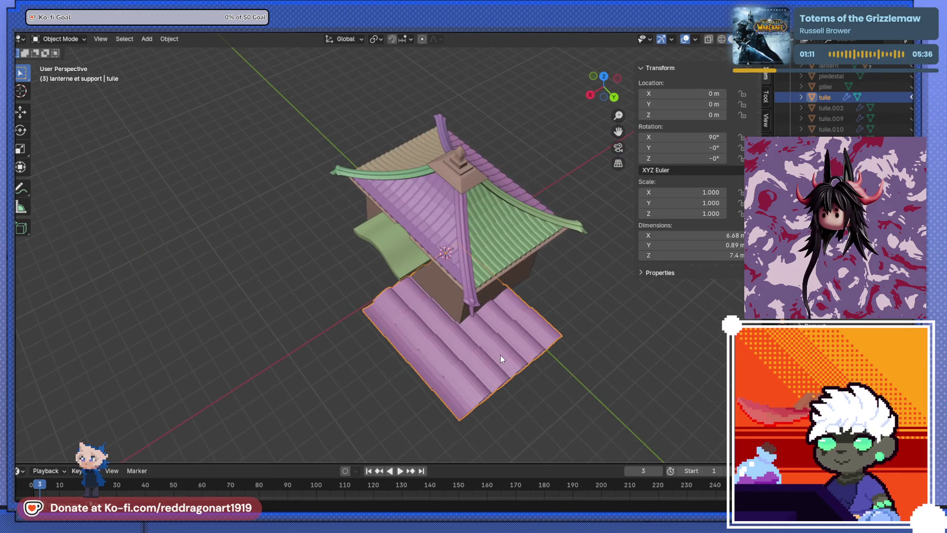
# Enter Edit Mode on the tile and orbit to look down on the house.
pyautogui.press('Tab')
pyautogui.press('Tab')
pyautogui.moveTo(460, 377); pyautogui.dragTo(486, 301, button='middle')
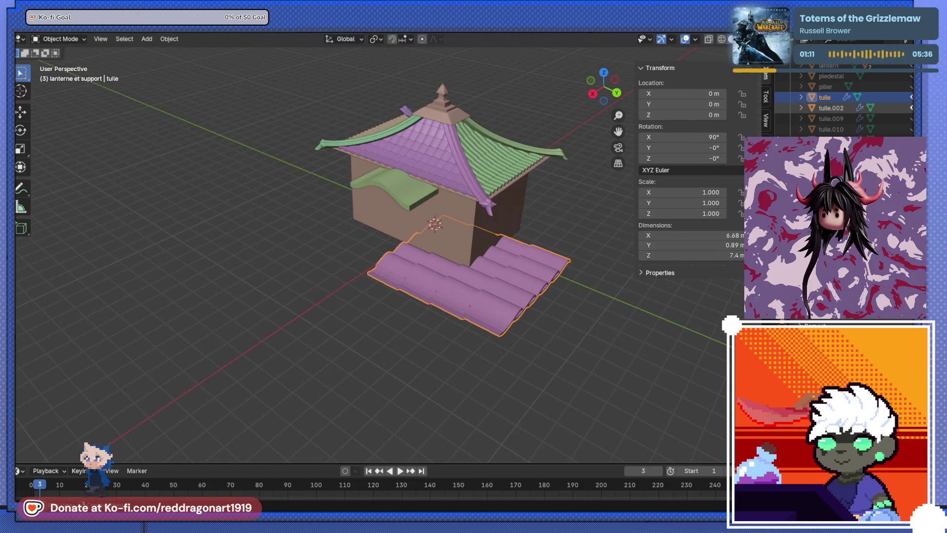
pyautogui.scroll(-8, 529, 220)
pyautogui.scroll(8, 496, 227)
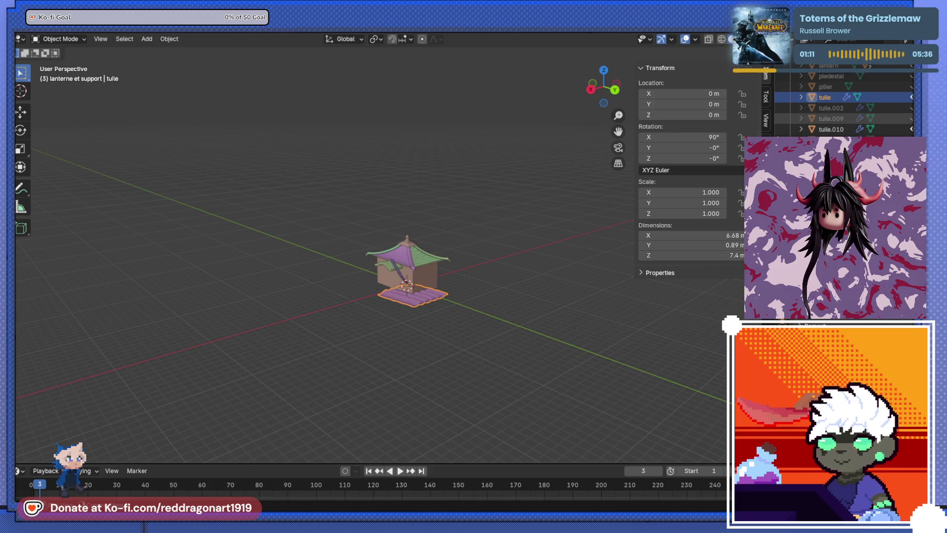
pyautogui.moveTo(340, 340); pyautogui.dragTo(356, 333, button='middle')
pyautogui.scroll(7, 356, 333)
pyautogui.moveTo(392, 284); pyautogui.dragTo(424, 316, button='middle')
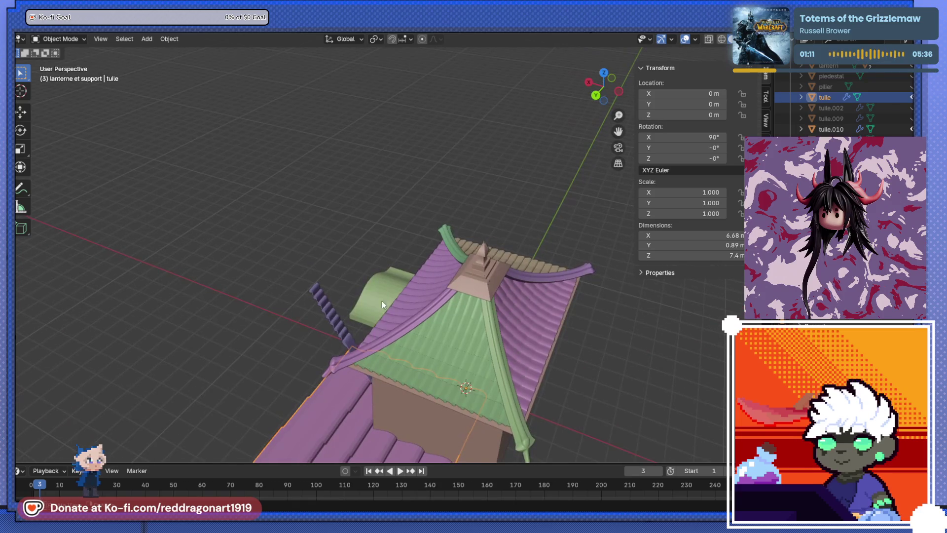
# Unhide tuile.010, tuile.009 and tuile.002, then select the green strip BezierCurve.002.
pyautogui.click(912, 128)
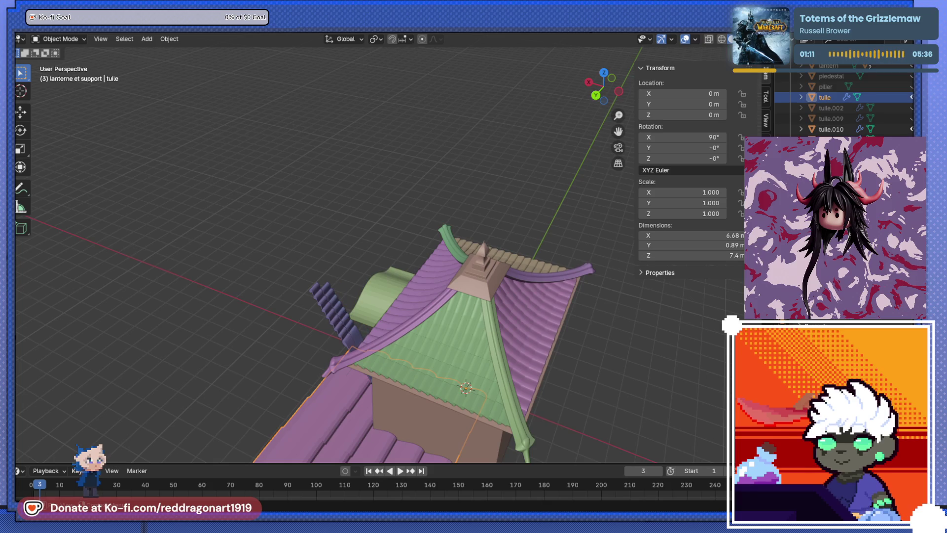
pyautogui.click(912, 118)
pyautogui.moveTo(410, 281)
pyautogui.mouseDown(button='middle')
pyautogui.moveTo(500, 197)
pyautogui.moveTo(582, 257)
pyautogui.mouseUp(button='middle')
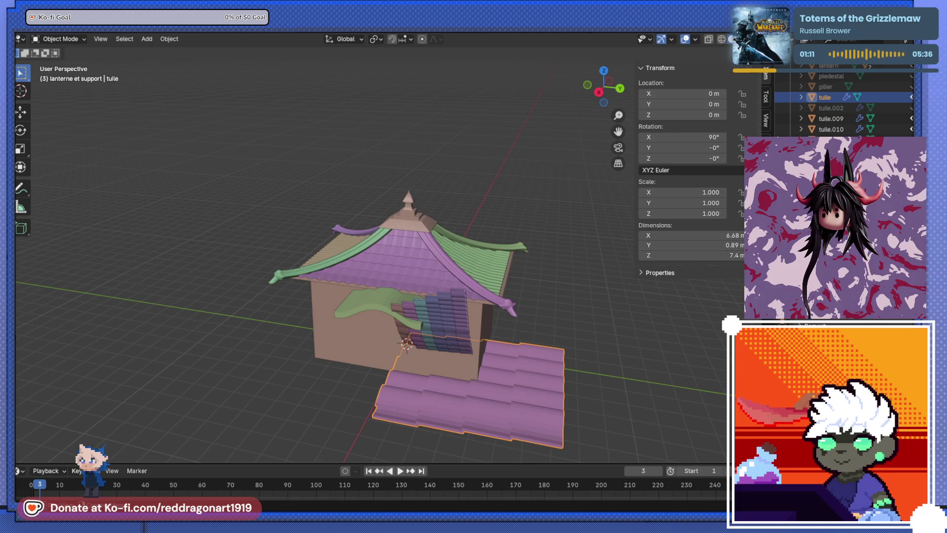
pyautogui.scroll(-1, 848, 103)
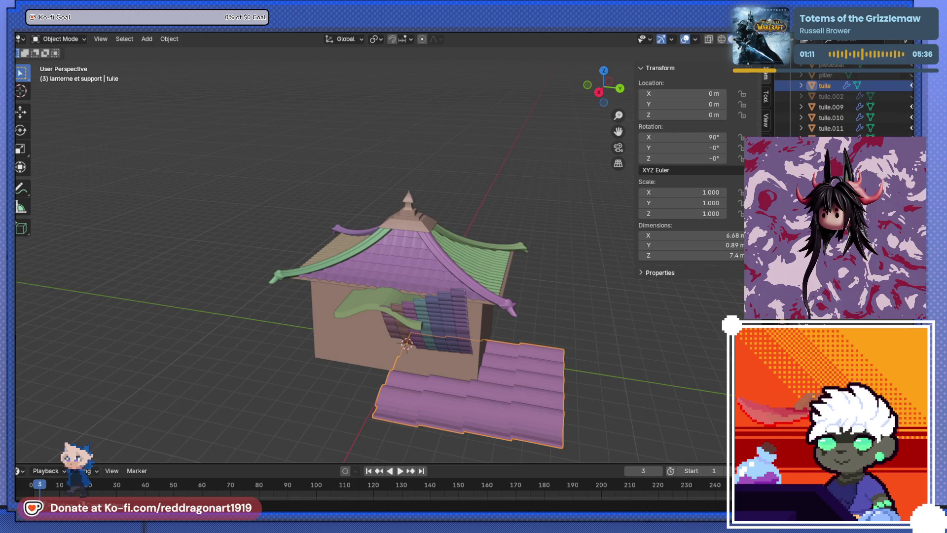
pyautogui.click(911, 97)
pyautogui.scroll(5, 855, 74)
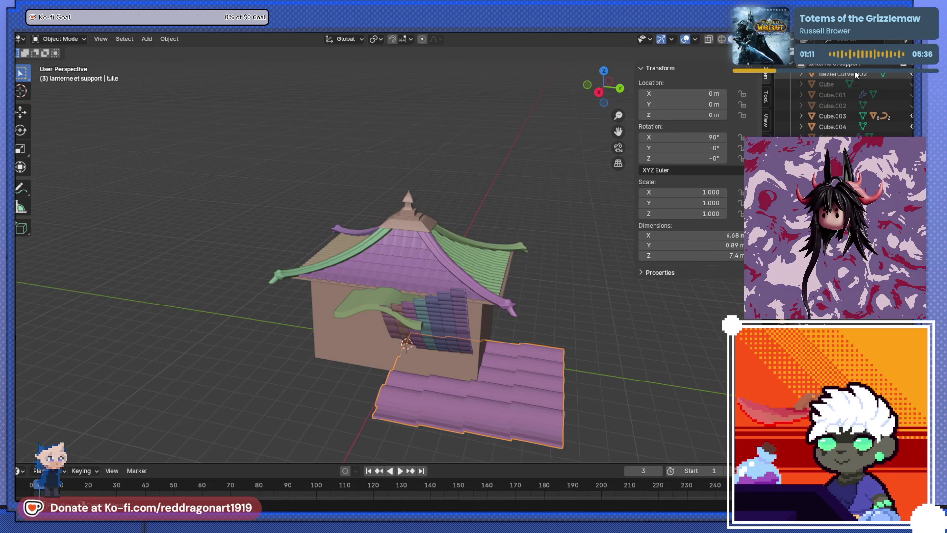
pyautogui.click(839, 73)
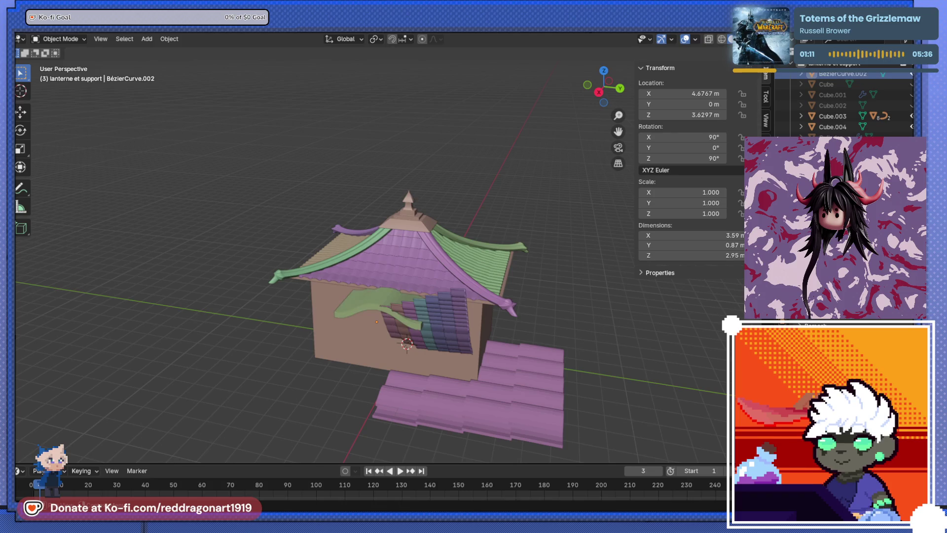
pyautogui.moveTo(567, 197)
pyautogui.mouseDown(button='middle')
pyautogui.moveTo(342, 229)
pyautogui.moveTo(329, 186)
pyautogui.moveTo(301, 259)
pyautogui.mouseUp(button='middle')
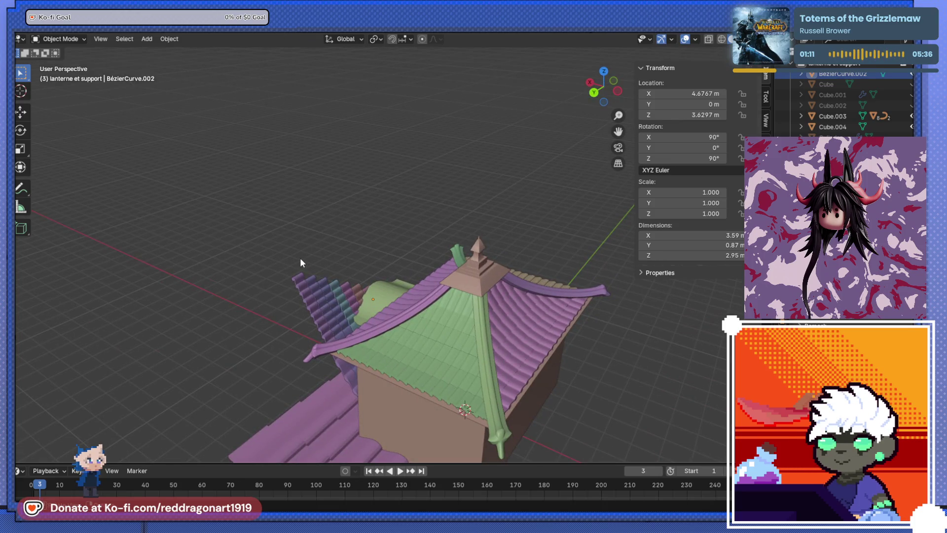